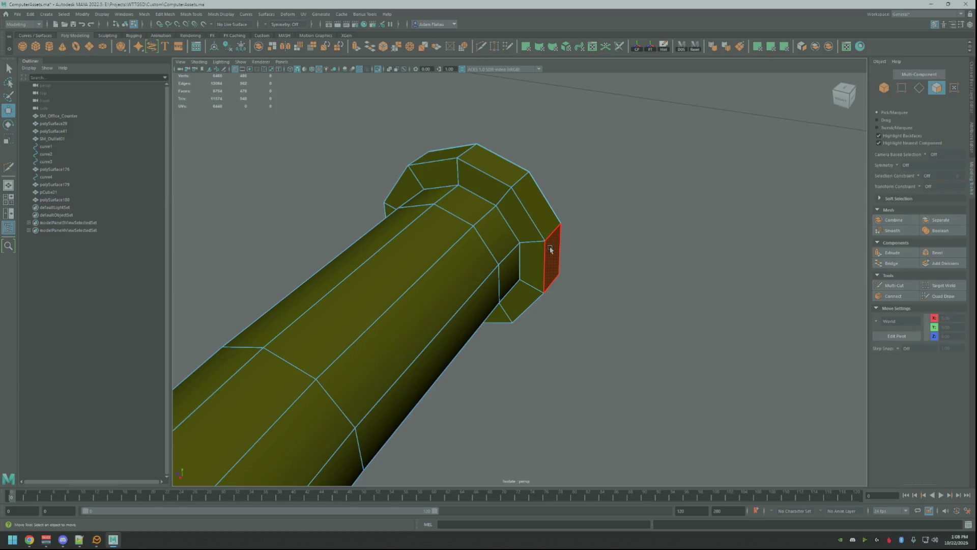
Select the ten-face outer ring of the end cap and apply a planar UV projection
double_click(535, 262, "shift")
mouse_move(560, 255)
left_mouse_down("alt")
mouse_move(622, 266)
mouse_move(586, 282)
left_mouse_up("alt")
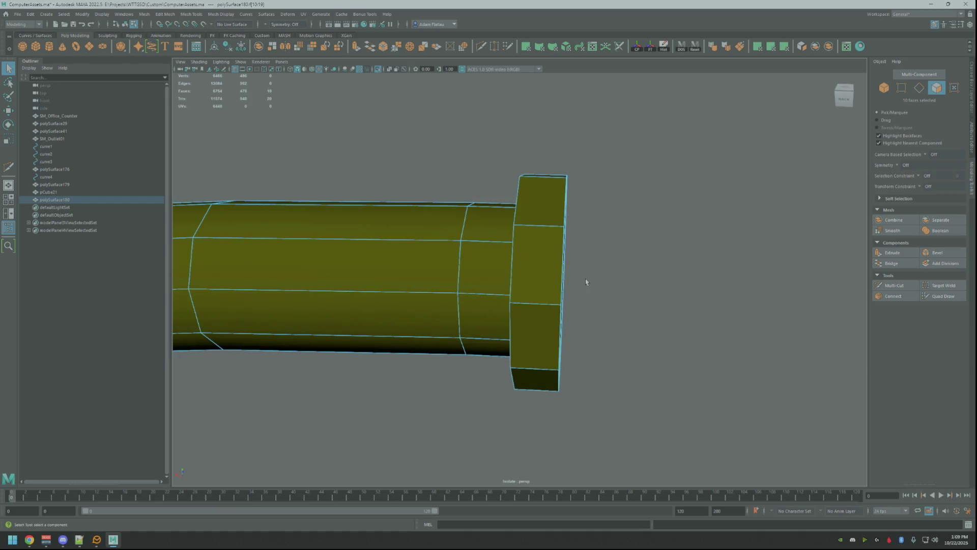
left_click(574, 192)
left_click_drag(574, 192, 574, 192, "alt")
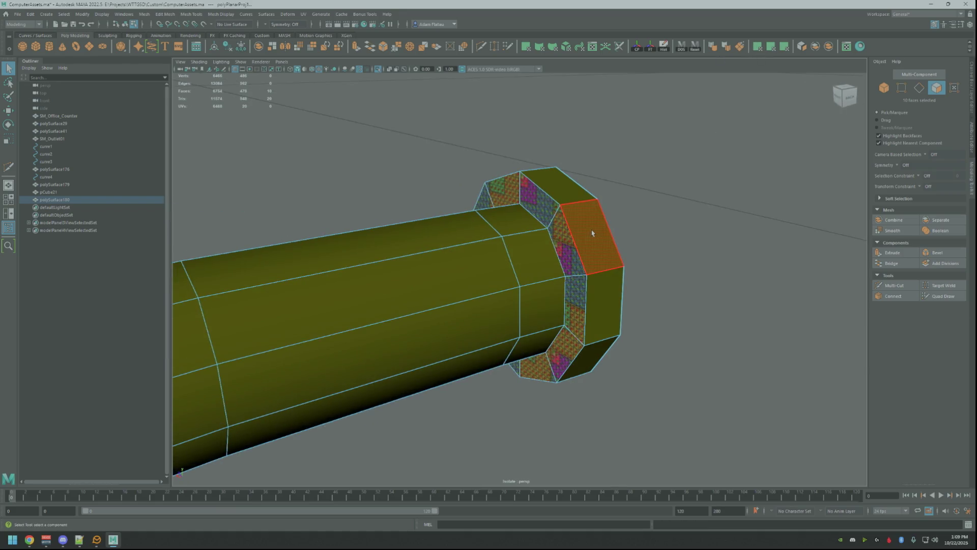
double_click(574, 192)
left_click(771, 47)
Switch to edge mode, pick one vertical edge on the ring, then clear the selection
left_click_drag(525, 325, 529, 357, "alt")
right_click(535, 328)
left_click(540, 310)
left_click(520, 356)
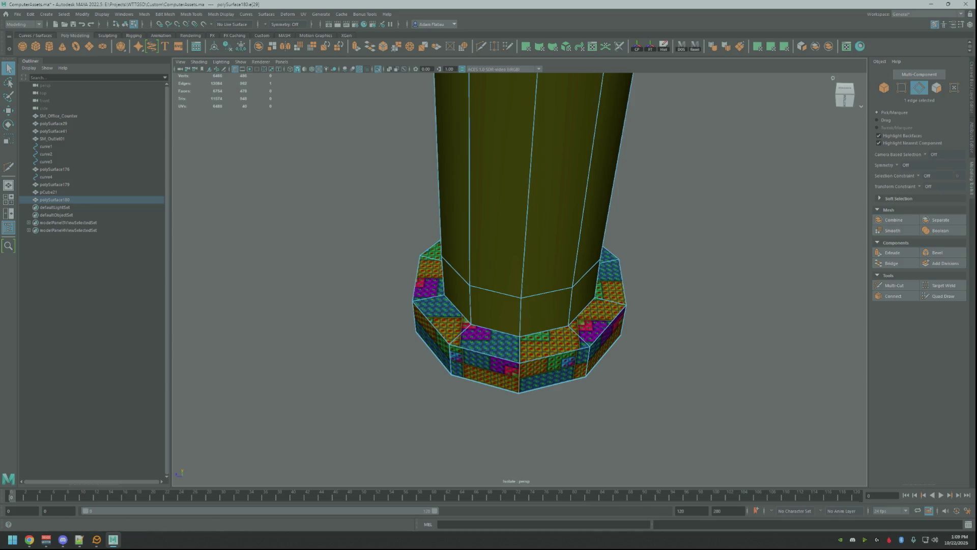
left_click(858, 111)
Unfold the ring's UVs, cut a seam edge, and unfold again
left_click(519, 361)
key("ctrl+u")
left_click(538, 336)
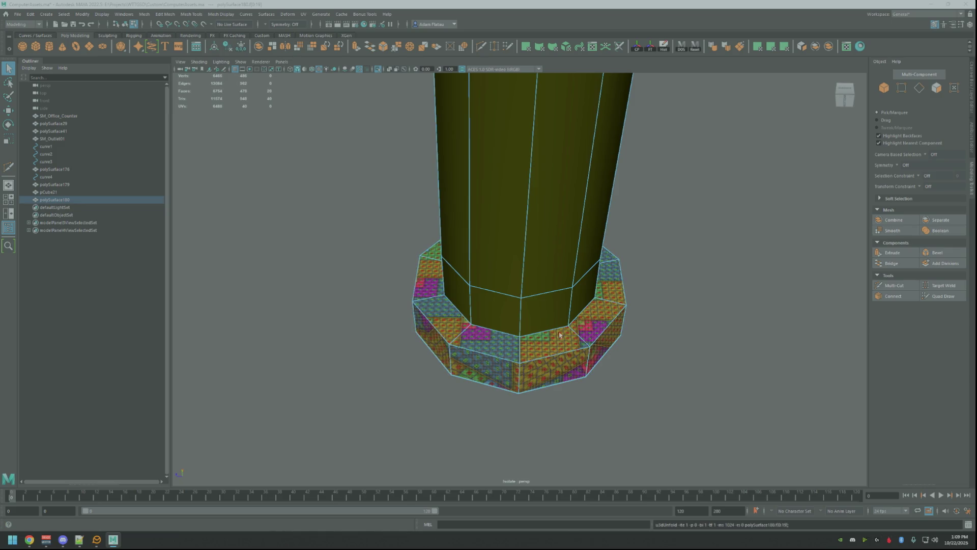
scroll(559, 334, "down", 3)
mouse_move(560, 335)
left_mouse_down("alt")
mouse_move(600, 325)
mouse_move(569, 301)
left_mouse_up("alt")
right_click_drag(502, 327, 502, 310)
left_click(519, 325)
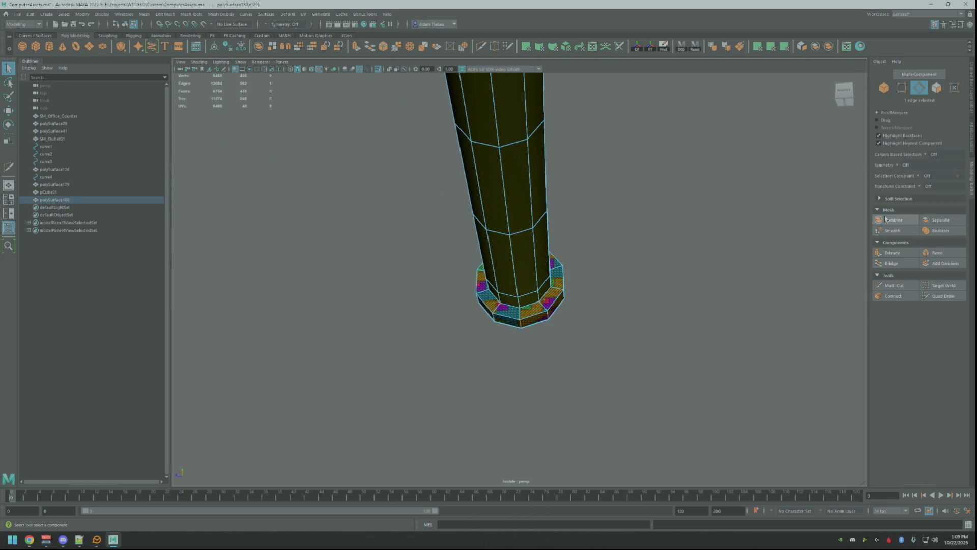
key("shift+x")
key("ctrl+u")
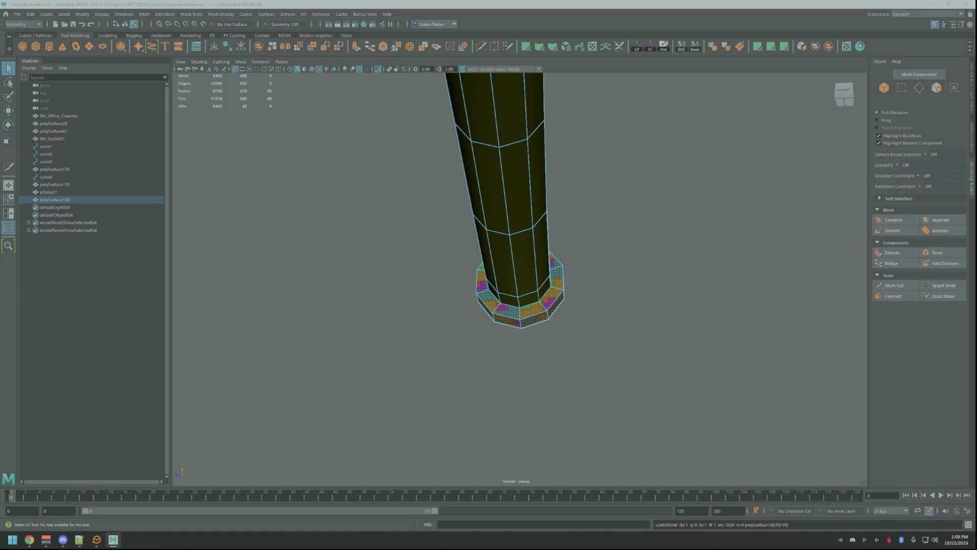
Sew another ring edge and unfold all of the ring's UVs
left_click(520, 323)
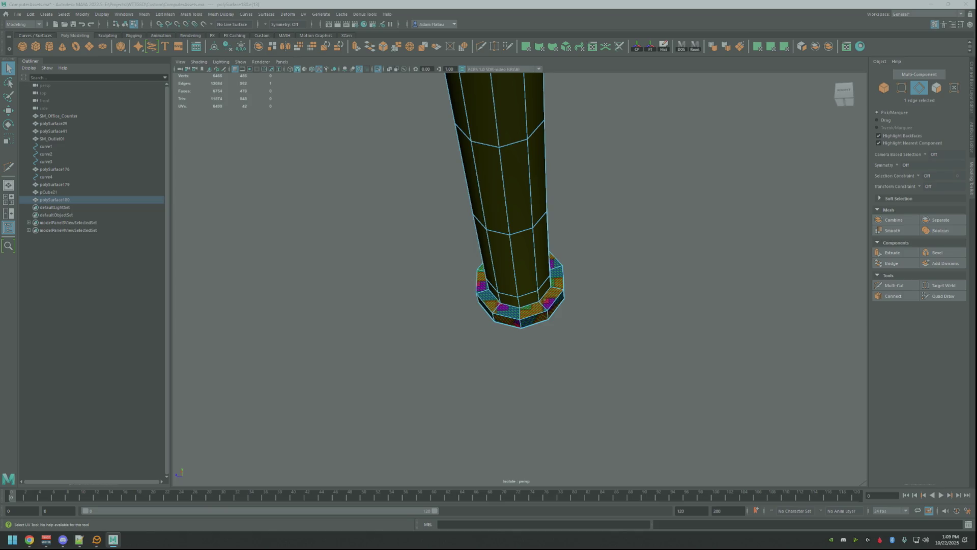
key("shift+s")
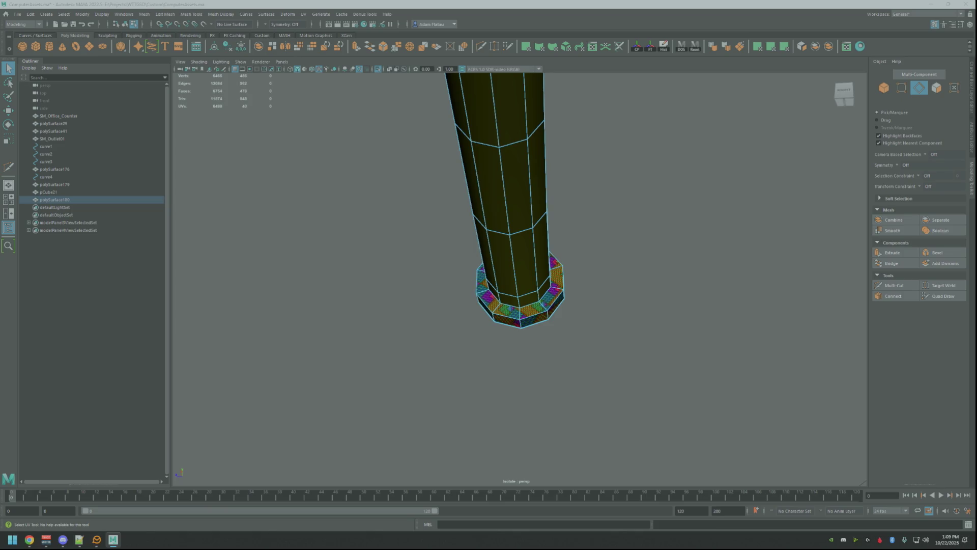
key("F12")
key("ctrl+u")
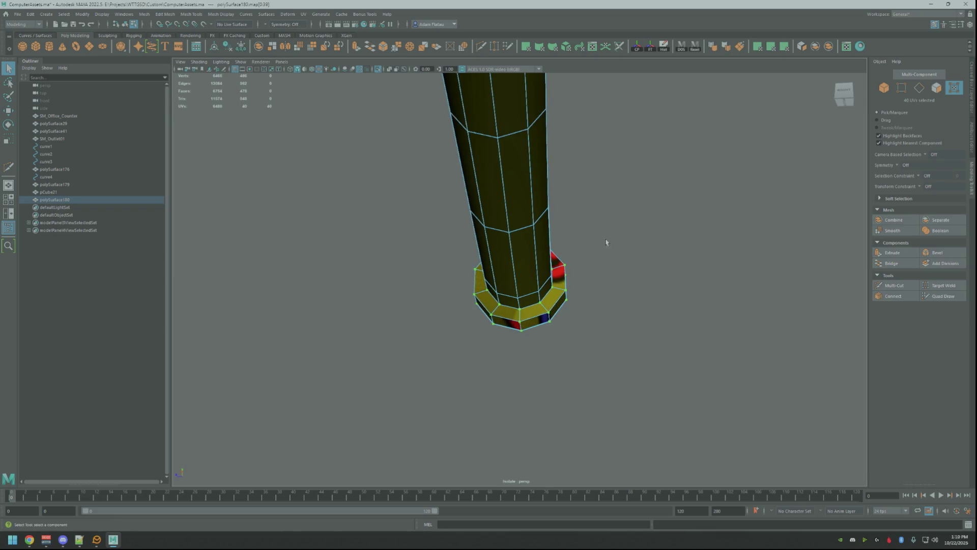
left_click_drag(604, 242, 513, 273, "alt")
mouse_move(578, 233)
left_mouse_down("alt")
mouse_move(556, 244)
mouse_move(585, 212)
mouse_move(579, 241)
left_mouse_up("alt")
Save the scene, exit Isolate Select and frame the whole cable
key("F8")
key("ctrl+s")
left_click(379, 70)
left_click_drag(458, 254, 489, 245, "alt")
left_click(392, 263)
left_click_drag(392, 262, 526, 249, "alt")
key("f")
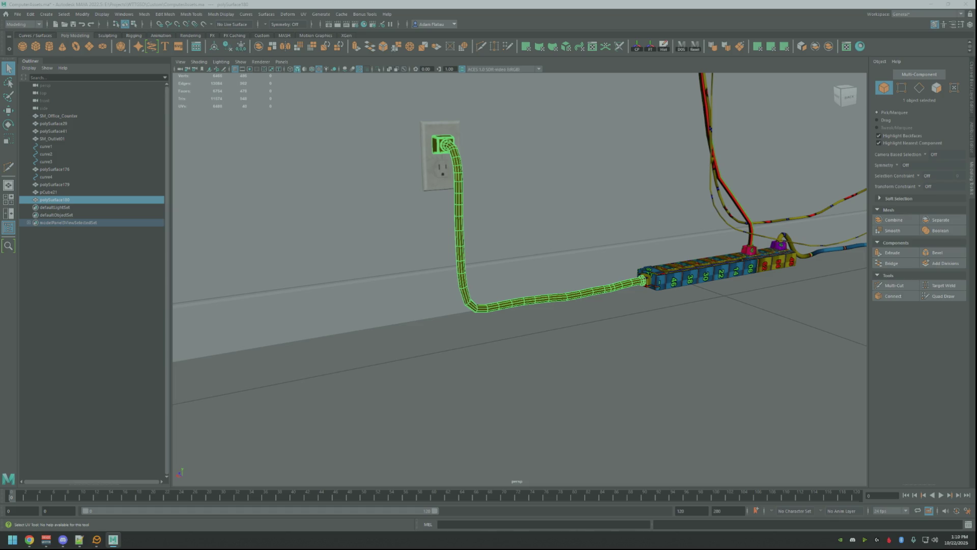
Select the ten-face collar loop at the wall plug and apply a planar UV projection
mouse_move(489, 199)
left_mouse_down("alt")
mouse_move(524, 204)
mouse_move(480, 196)
mouse_move(524, 247)
mouse_move(611, 257)
mouse_move(630, 277)
mouse_move(589, 262)
mouse_move(611, 262)
mouse_move(570, 239)
mouse_move(589, 230)
left_mouse_up("alt")
right_click_drag(589, 231, 592, 248)
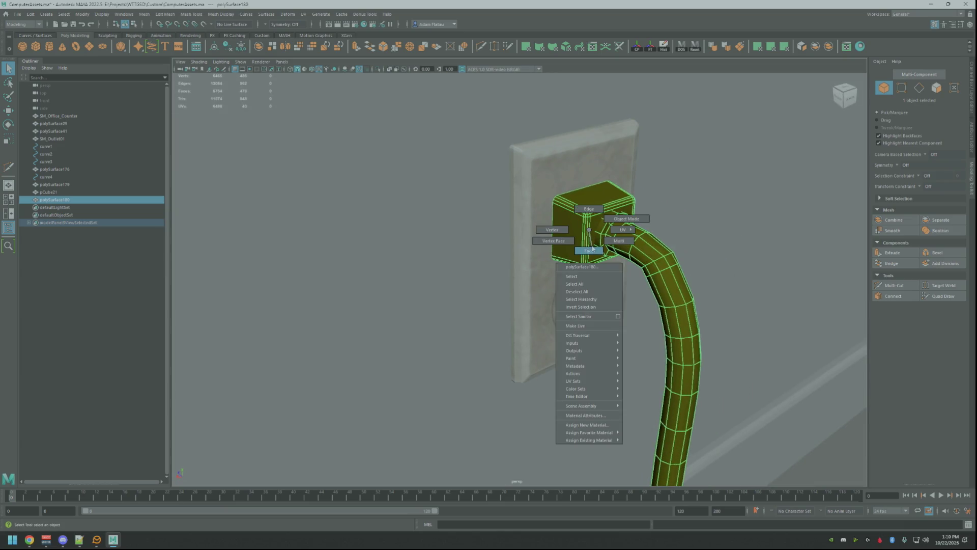
left_click(600, 225)
key("f")
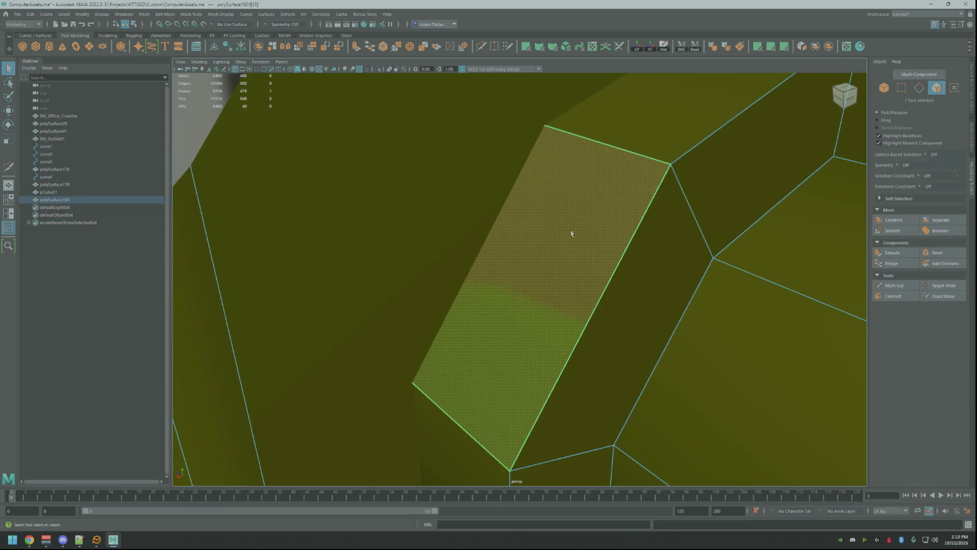
scroll(571, 233, "down", 3)
left_click(606, 243)
double_click(613, 250, "shift")
mouse_move(614, 249)
left_mouse_down("alt")
mouse_move(582, 251)
mouse_move(626, 257)
mouse_move(654, 206)
left_mouse_up("alt")
scroll(596, 261, "down", 3)
left_click(784, 50)
mouse_move(565, 229)
left_mouse_down("alt")
mouse_move(558, 216)
mouse_move(534, 218)
left_mouse_up("alt")
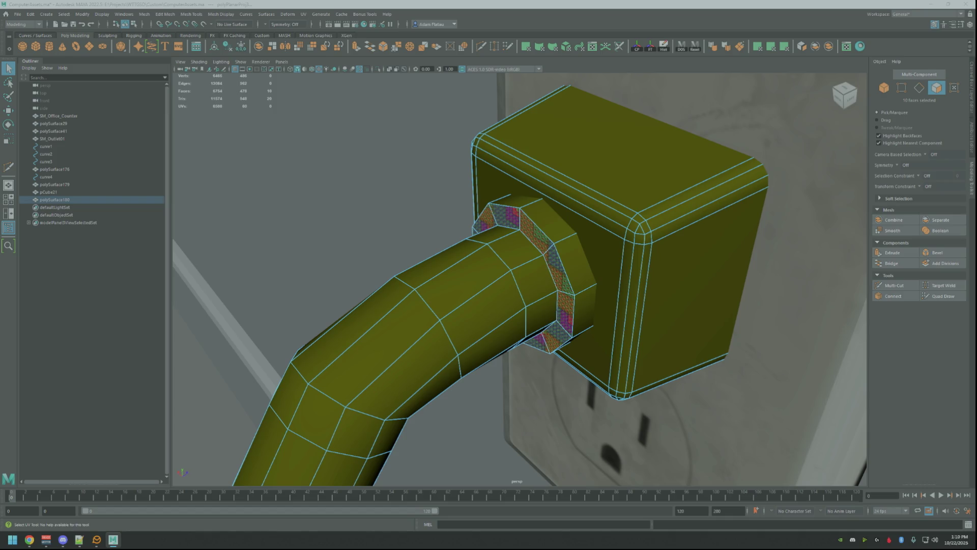
Unfold the collar's UVs, then re-apply a planar projection to its faces
key("ctrl+F12")
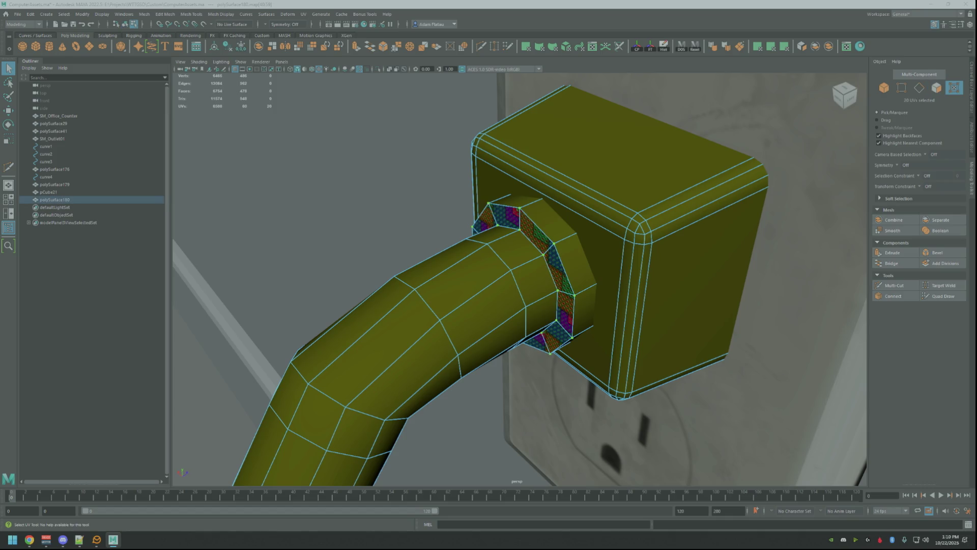
key("ctrl+u")
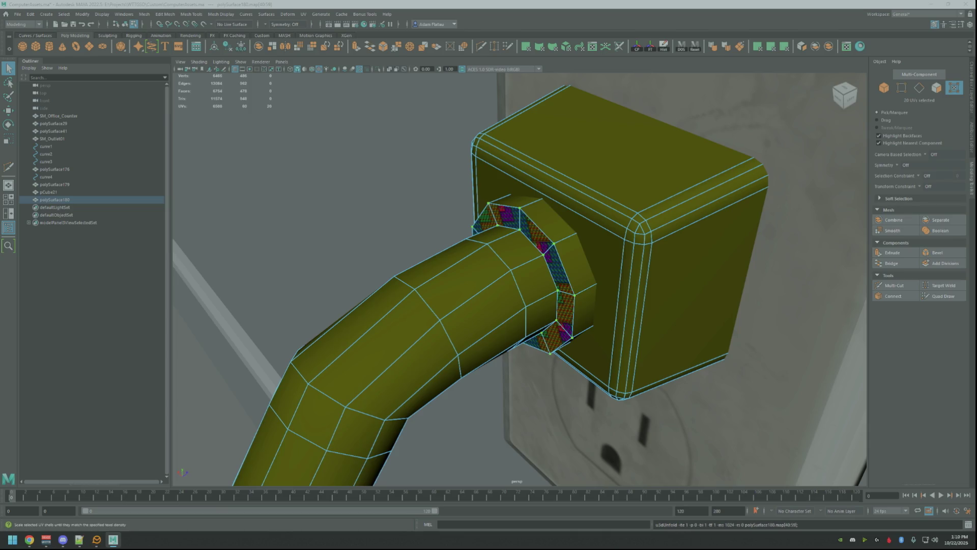
left_click_drag(407, 224, 492, 224, "alt")
right_click_drag(491, 224, 529, 219, "ctrl")
left_click(771, 46)
Cut a collar edge and set the ring's texel density to 15.56 at 2048
left_click_drag(585, 265, 529, 314, "alt")
right_click_drag(530, 315, 488, 316)
left_click(517, 333)
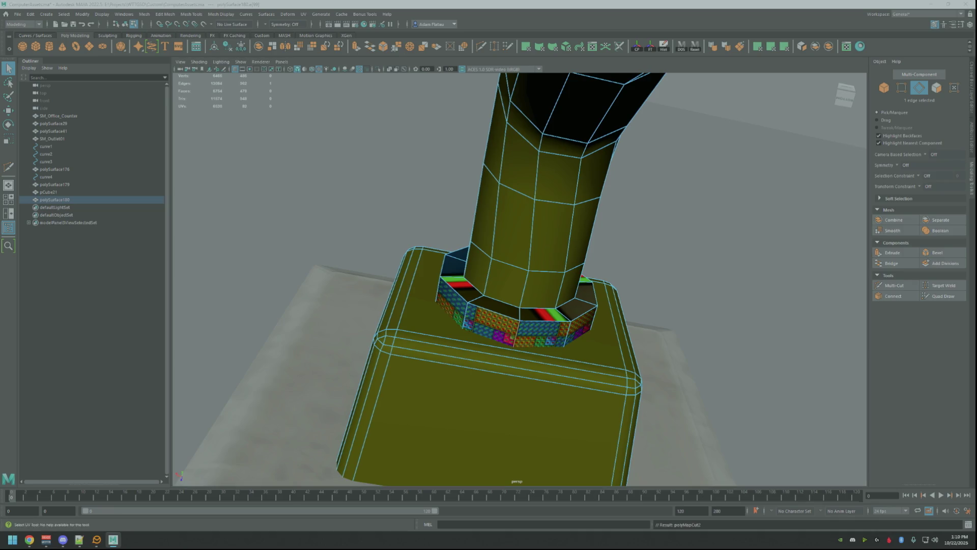
key("F12")
left_click(516, 326)
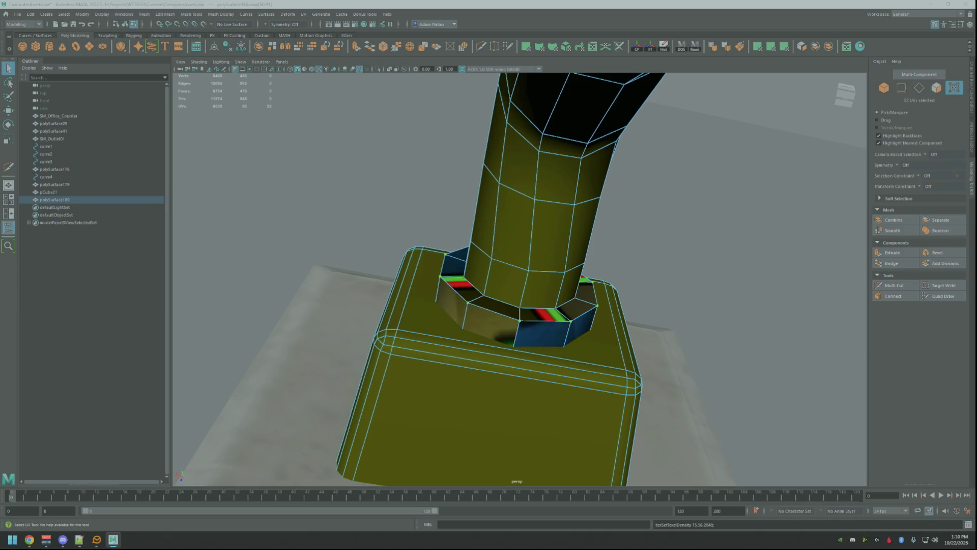
key("w")
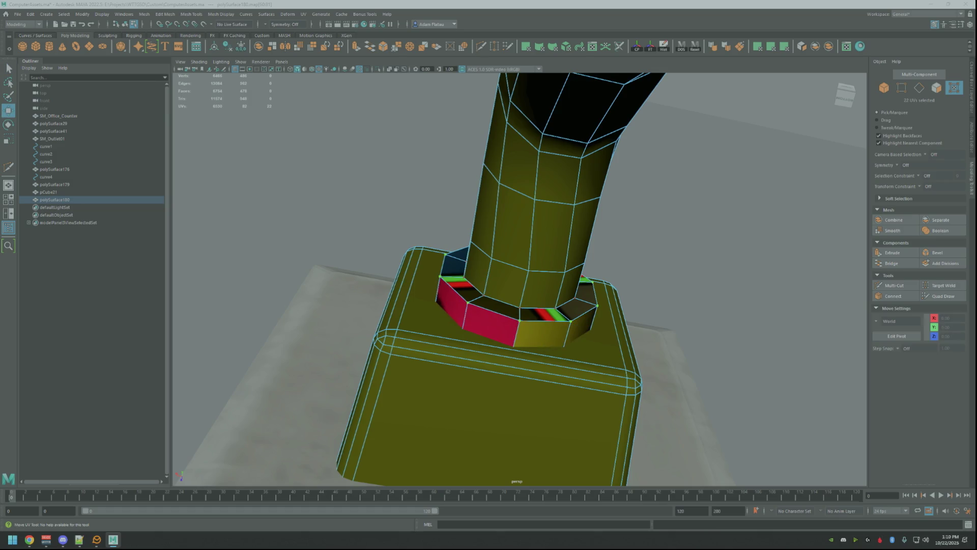
key("q")
Move and sew the UVs along the seam edge, then save the scene
left_click(544, 321)
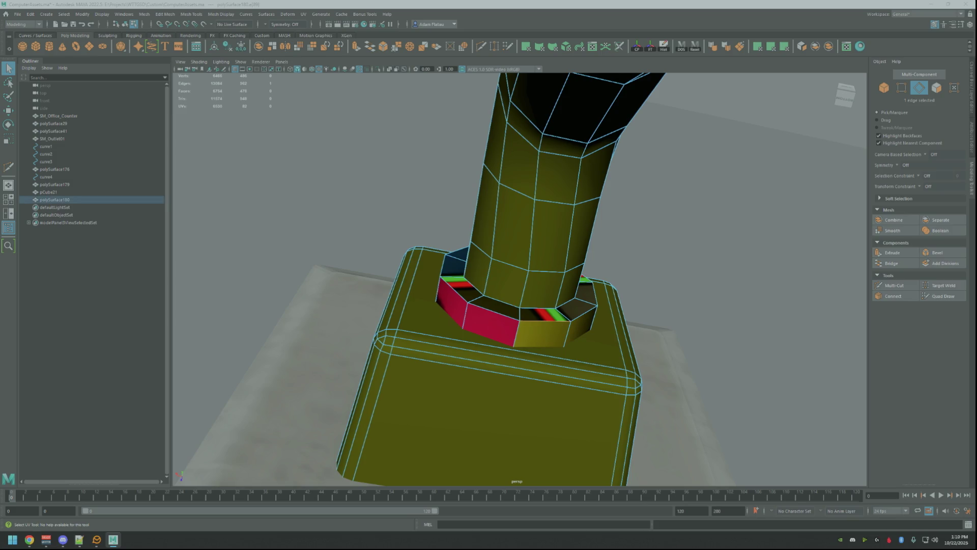
key("ctrl+shift+m")
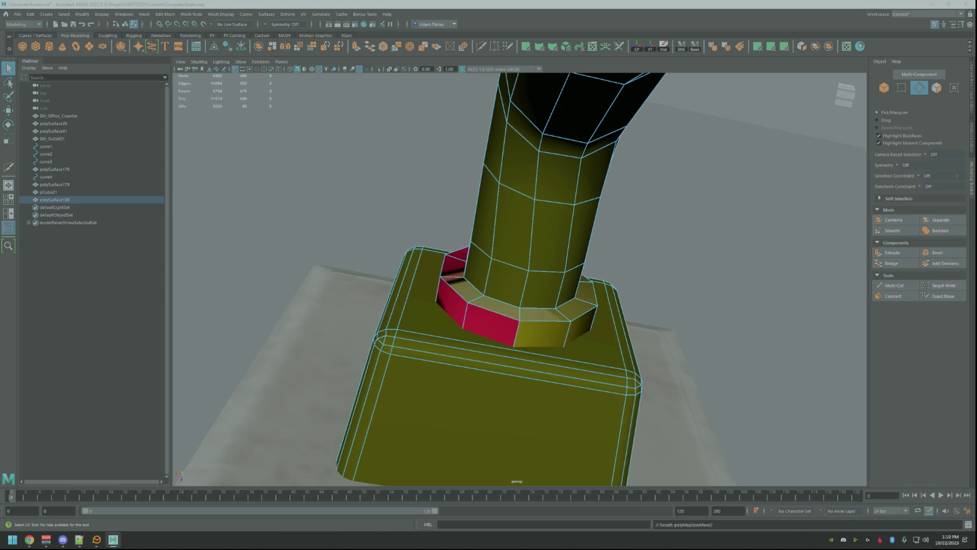
key("ctrl+F12")
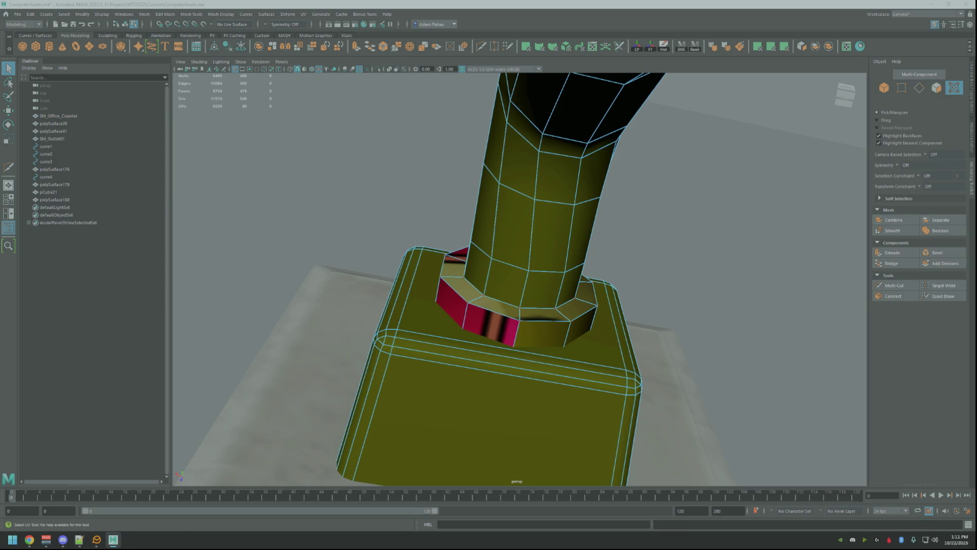
key("w")
mouse_move(585, 231)
left_mouse_down("alt")
mouse_move(565, 229)
mouse_move(628, 280)
mouse_move(664, 286)
mouse_move(619, 287)
mouse_move(589, 270)
mouse_move(616, 258)
mouse_move(672, 279)
left_mouse_up("alt")
scroll(585, 266, "down", 10)
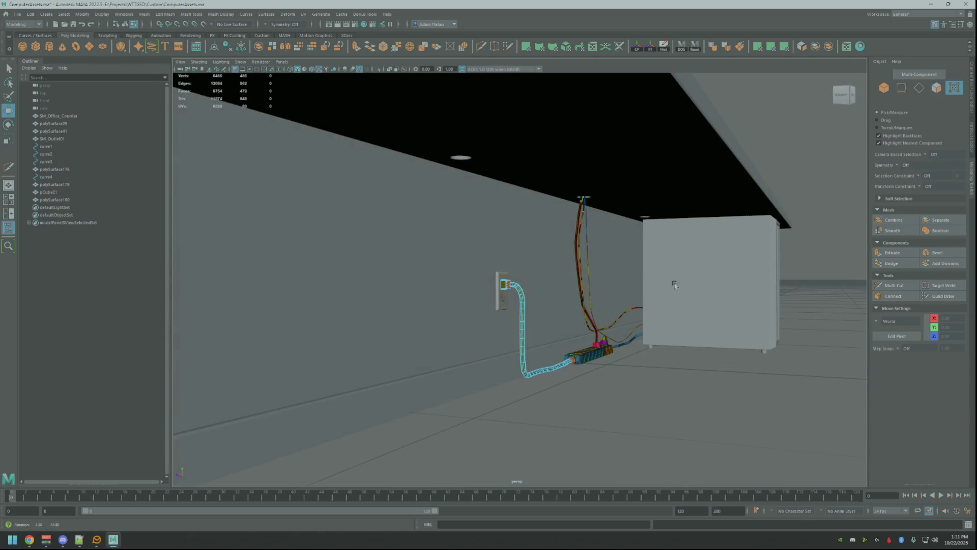
right_click_drag(809, 278, 829, 253)
left_click_drag(801, 267, 628, 273, "alt")
key("ctrl+s")
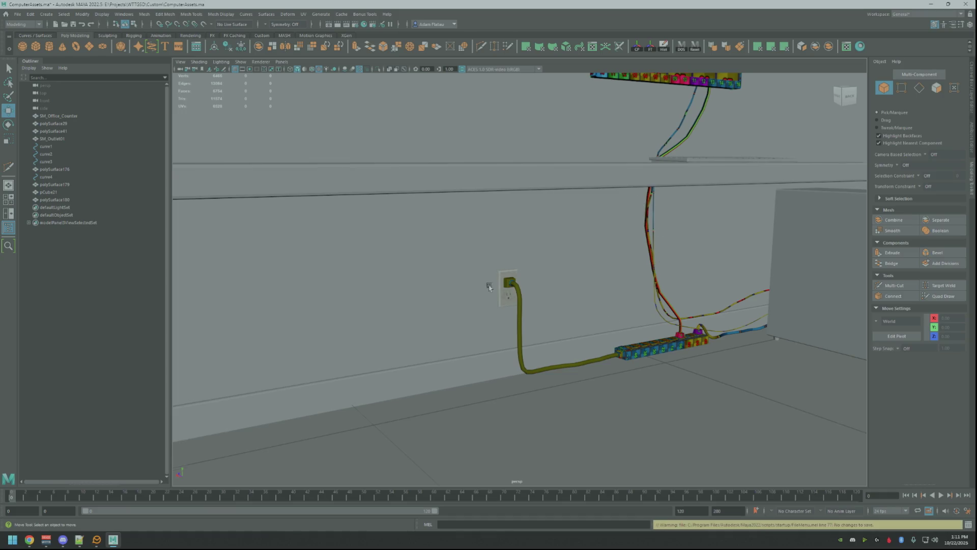
Select the plug box faces and isolate the plug box
right_click_drag(585, 323, 775, 348, "alt")
left_click_drag(775, 349, 713, 351, "alt")
left_click(520, 387)
key("F11")
left_click_drag(471, 273, 487, 294)
key("f")
scroll(532, 305, "down", 3)
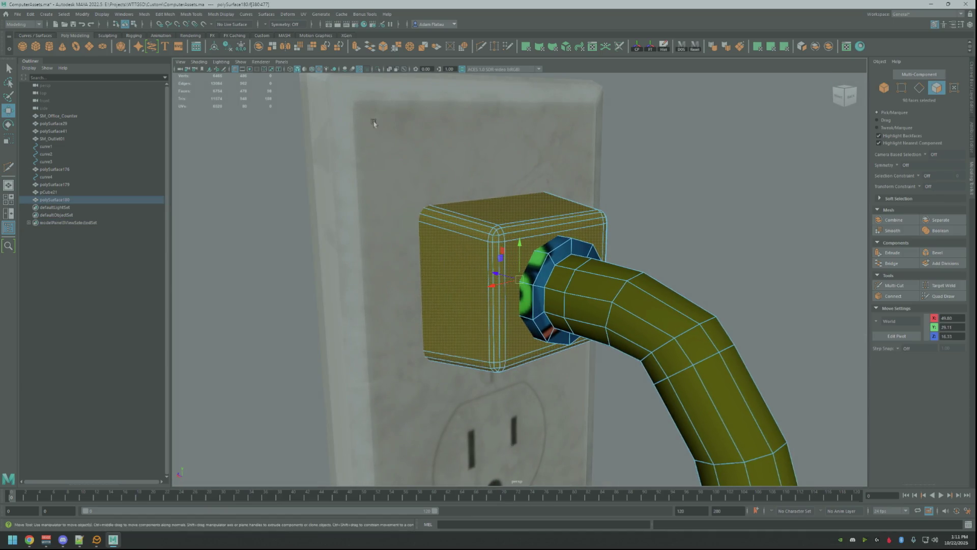
left_click(379, 69)
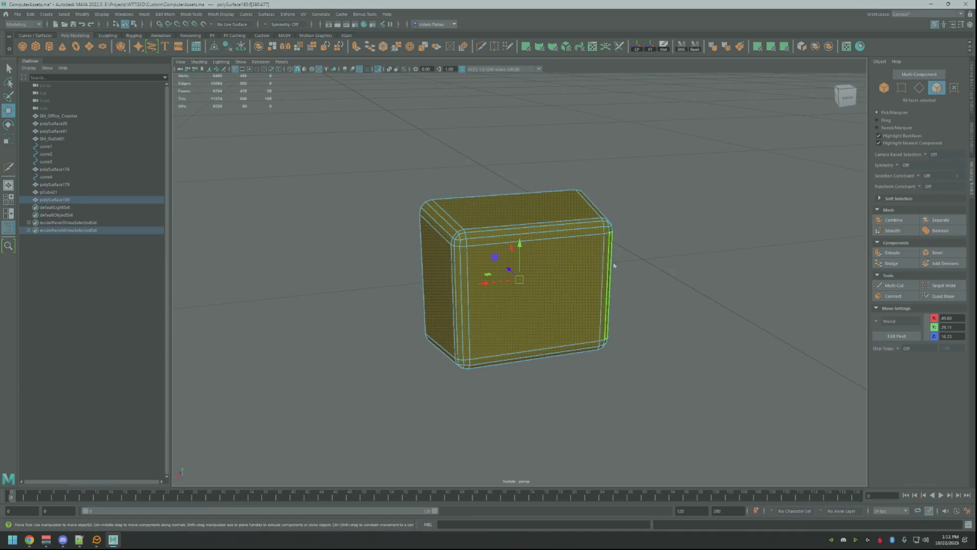
key("F8")
Select the box's 98 faces via corner face loops and apply a planar UV projection
left_click(630, 254)
mouse_move(630, 254)
left_mouse_down("alt")
mouse_move(646, 266)
mouse_move(579, 265)
mouse_move(553, 281)
left_mouse_up("alt")
left_click(575, 270)
right_click_drag(630, 261, 667, 258)
right_click_drag(520, 246, 497, 248)
left_click(494, 244)
double_click(496, 245)
mouse_move(496, 245)
left_mouse_down("alt")
mouse_move(550, 240)
mouse_move(519, 247)
left_mouse_up("alt")
double_click(519, 246, "shift")
left_click(772, 48)
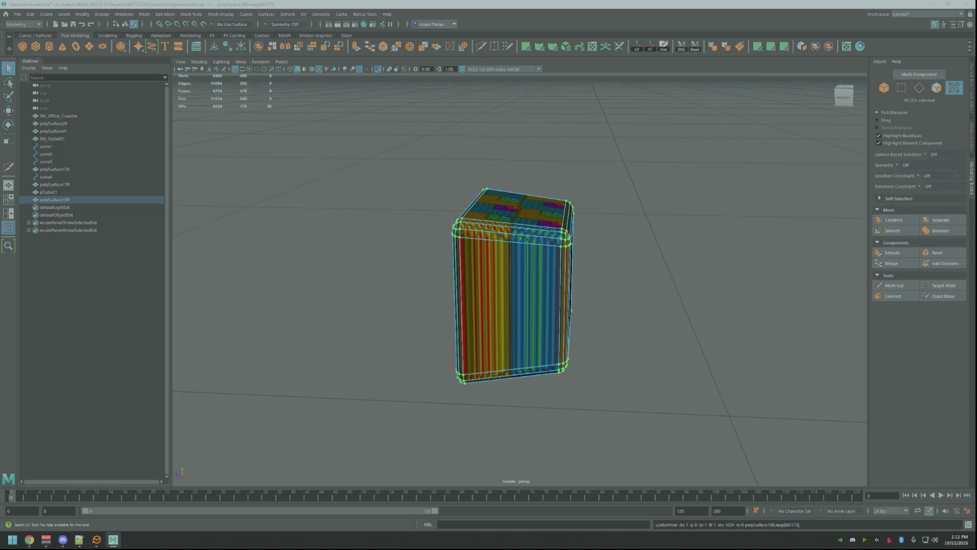
Convert to the box's border edges, cut the UVs there, and re-apply a planar projection
key("F10")
left_click_drag(514, 239, 555, 238, "alt")
key("ctrl+F10")
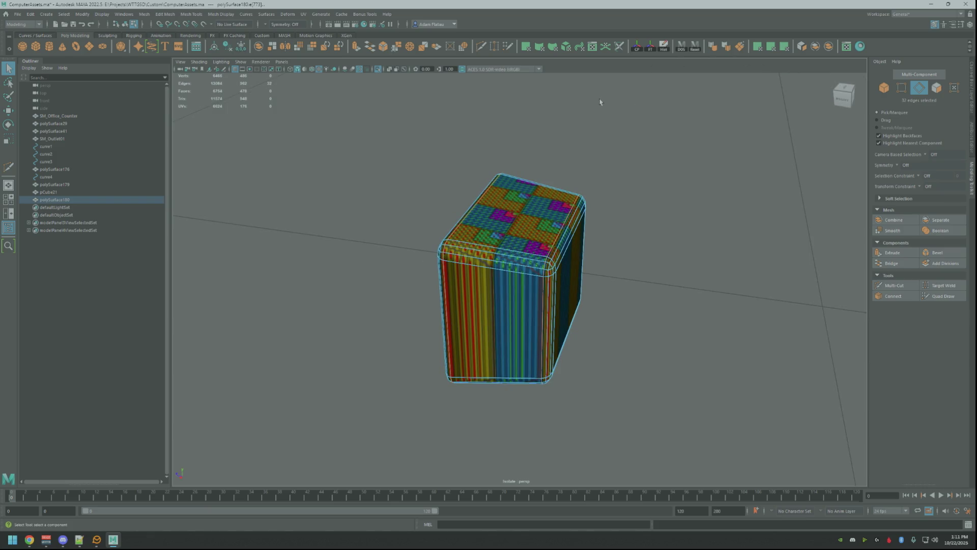
right_click_drag(530, 213, 532, 235)
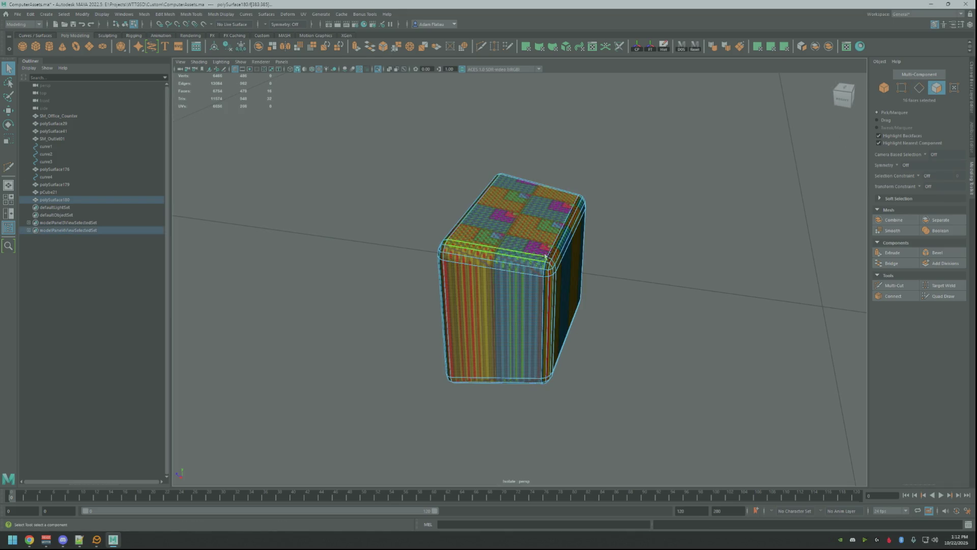
left_click(768, 50)
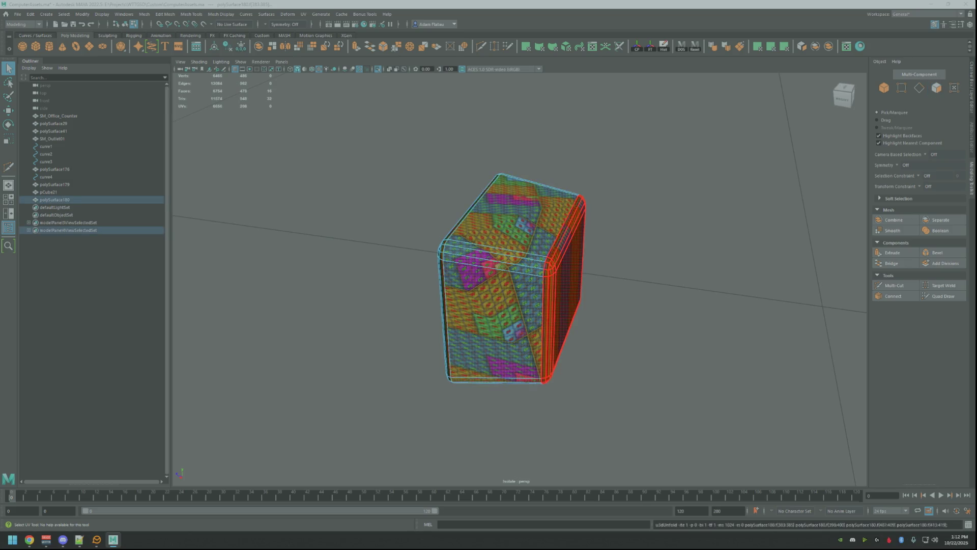
Undo the layout and set the UVs' texel density to 15.56 at 2048
key("ctrl+z")
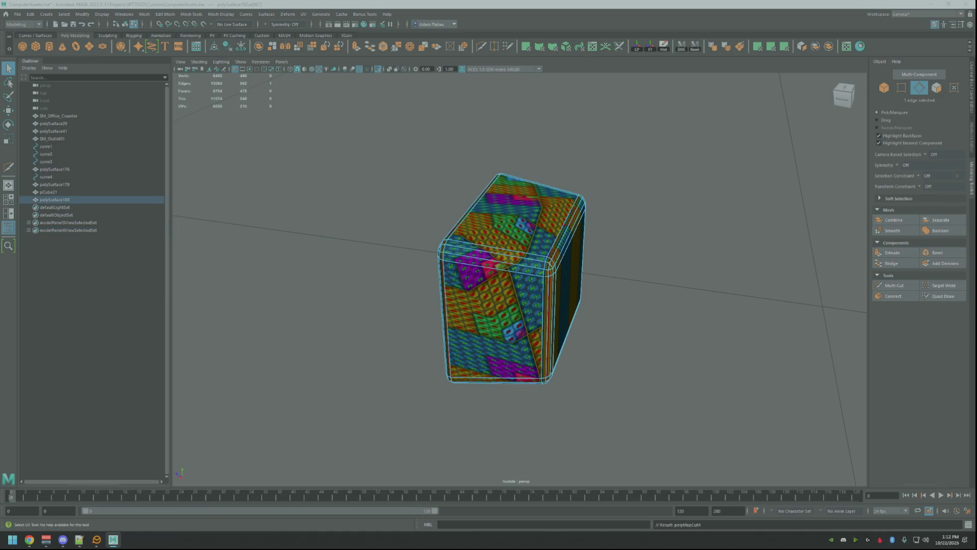
key("F12")
left_click(550, 326)
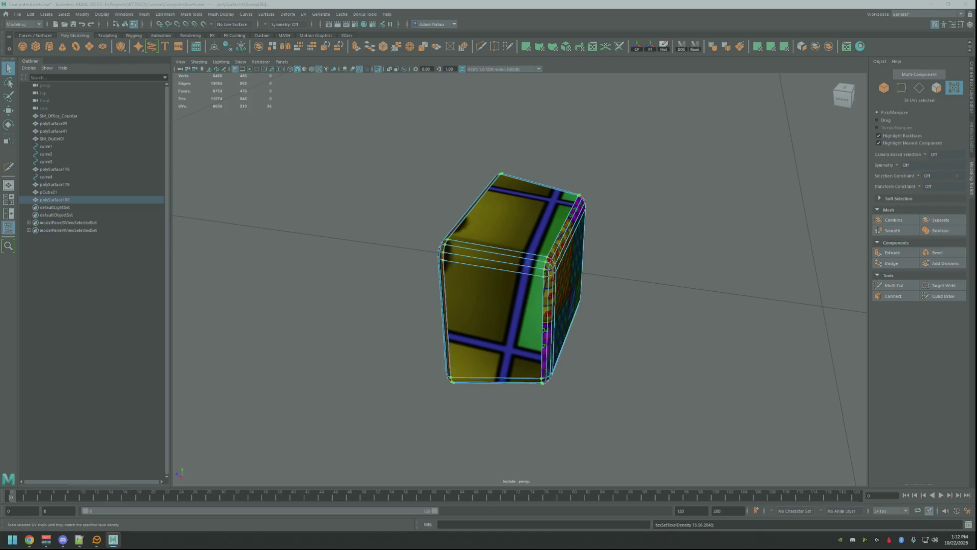
key("w")
key("q")
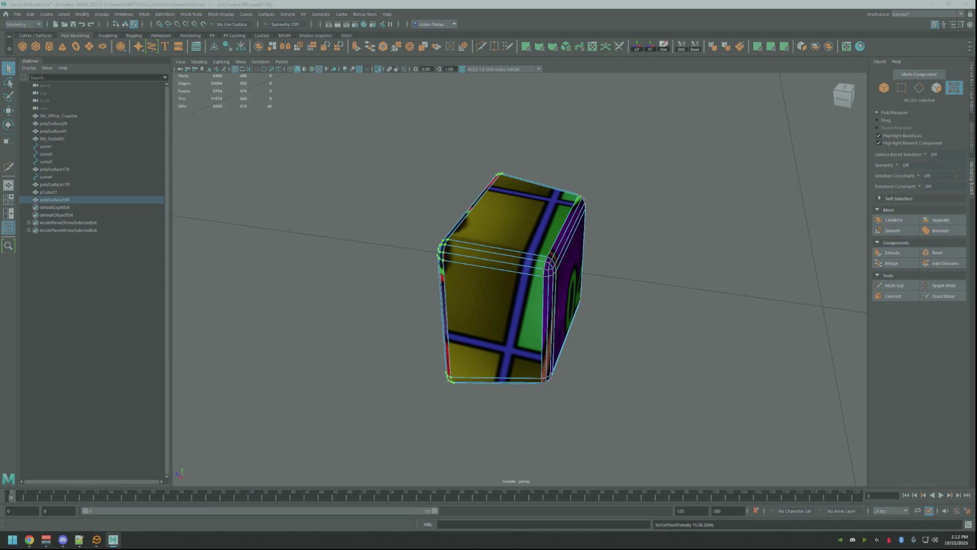
key("w")
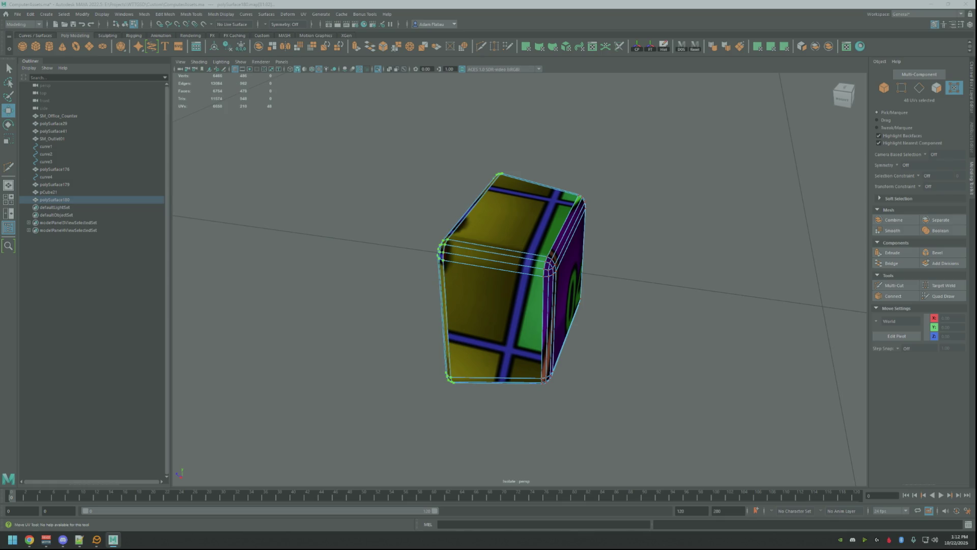
key("F10")
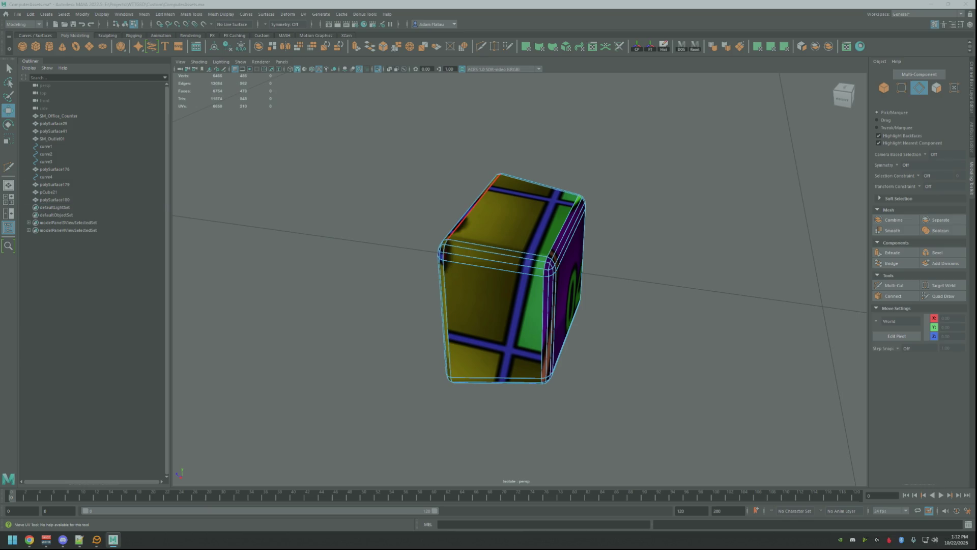
Cut and sew the key's top-front and bottom edge seams to shift the front number
left_click(496, 253)
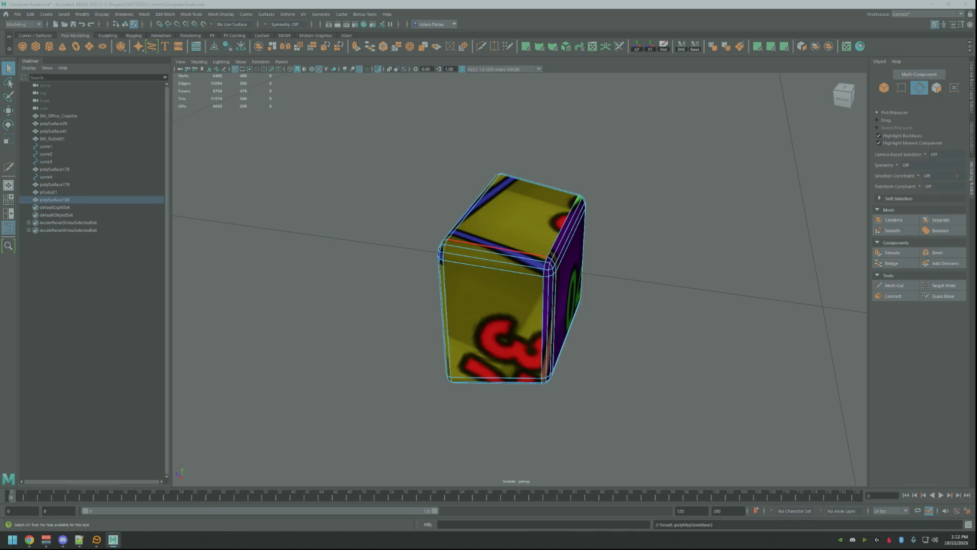
left_click(493, 268)
key("ctrl+x")
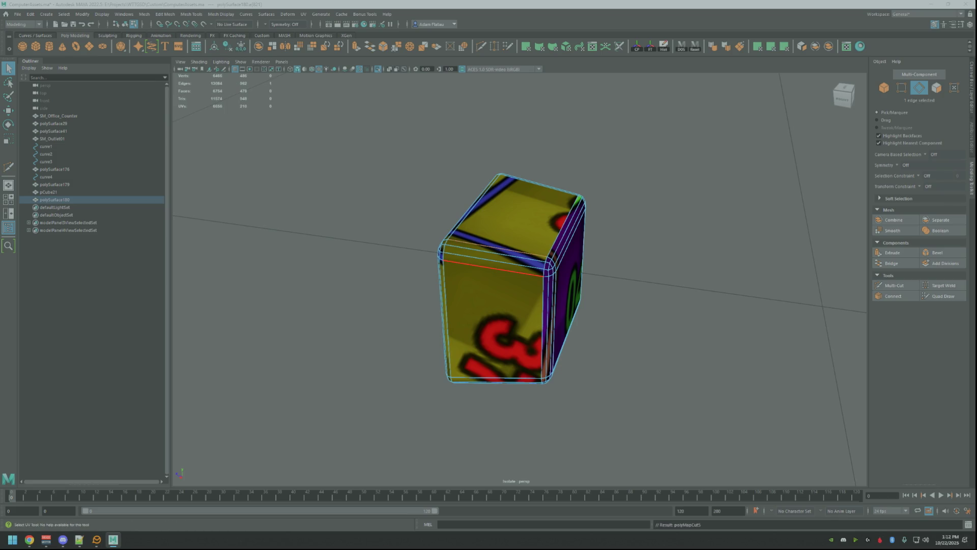
key("ctrl+z")
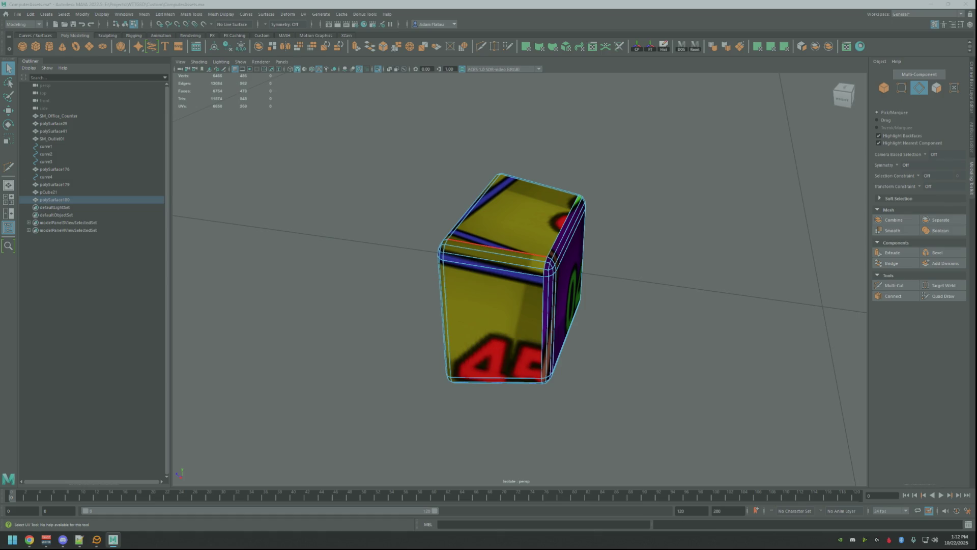
key("ctrl+x")
key("ctrl+shift+x")
left_click(496, 381)
key("ctrl+shift+x")
Rescale the key's UVs to the set texel density and shift its texture onto a blue number tile
key("ctrl+F12")
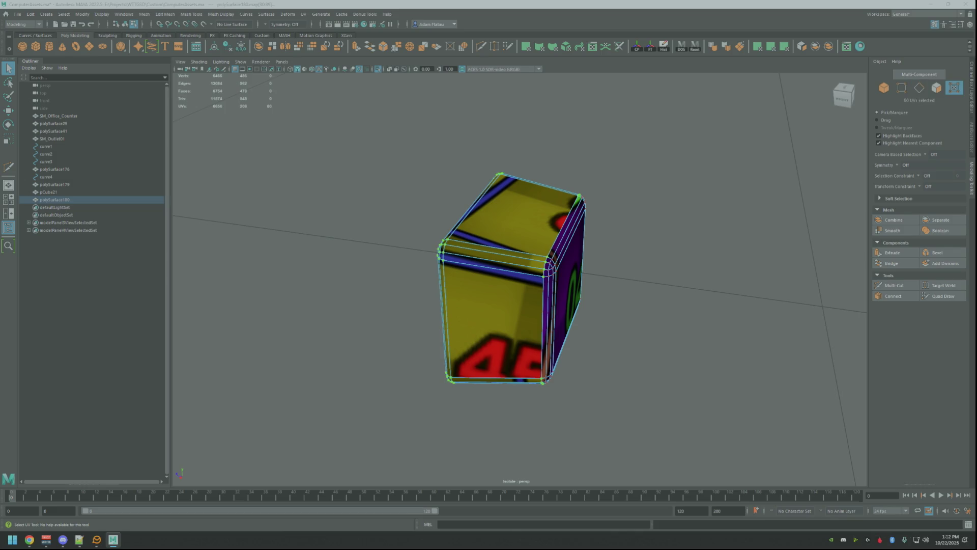
key("ctrl+alt+t")
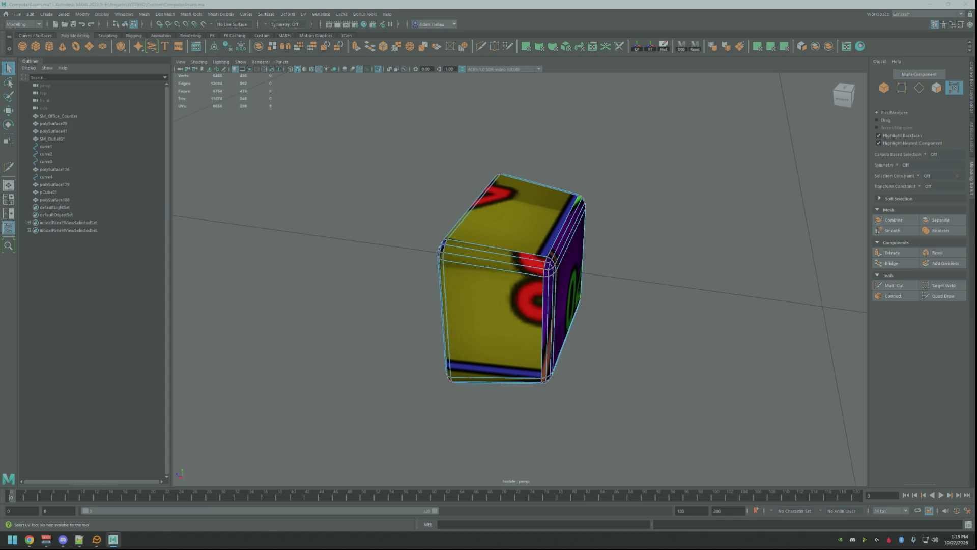
key("F10")
left_click(543, 326)
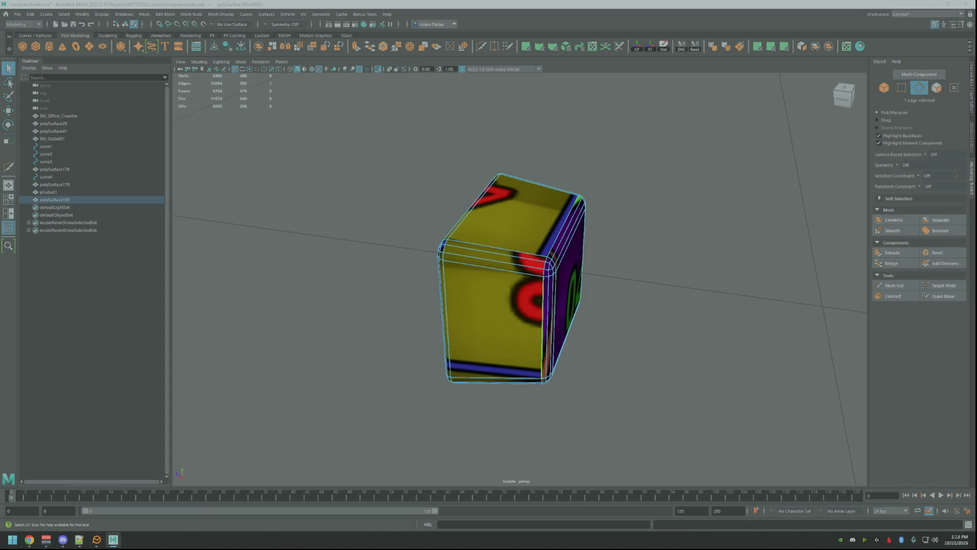
key("ctrl+z")
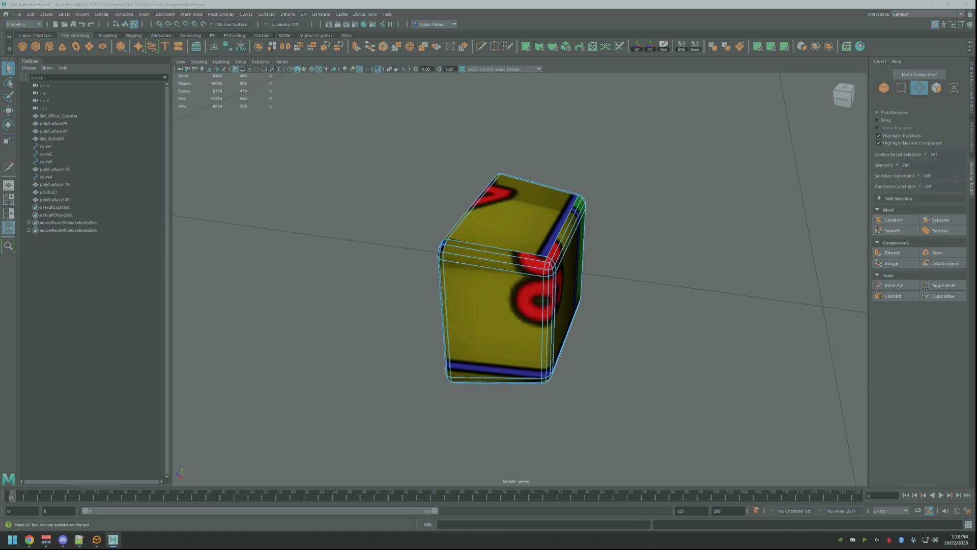
key("ctrl+z")
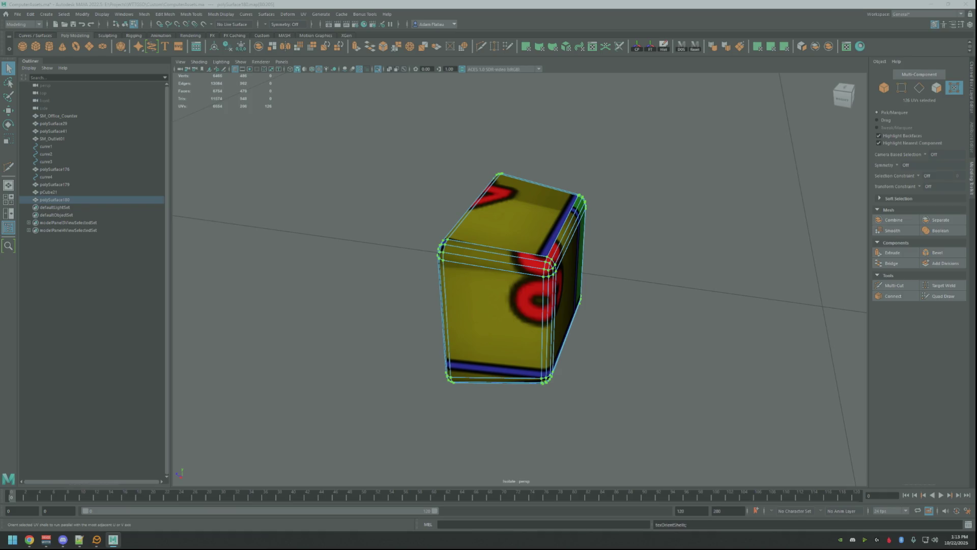
key("ctrl+z")
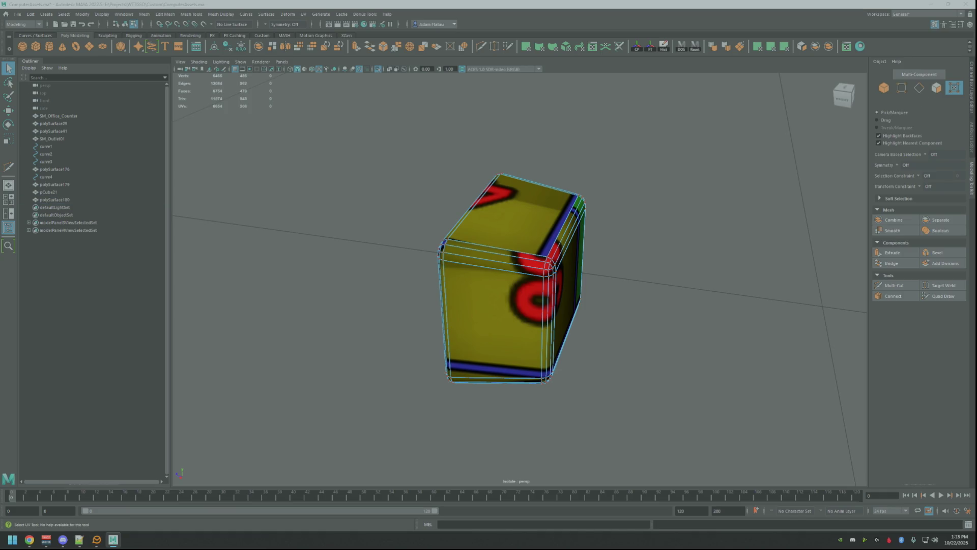
key("ctrl+z")
key("w")
key("ctrl+z")
key("ctrl+z")
key("ctrl+z")
key("ctrl+z")
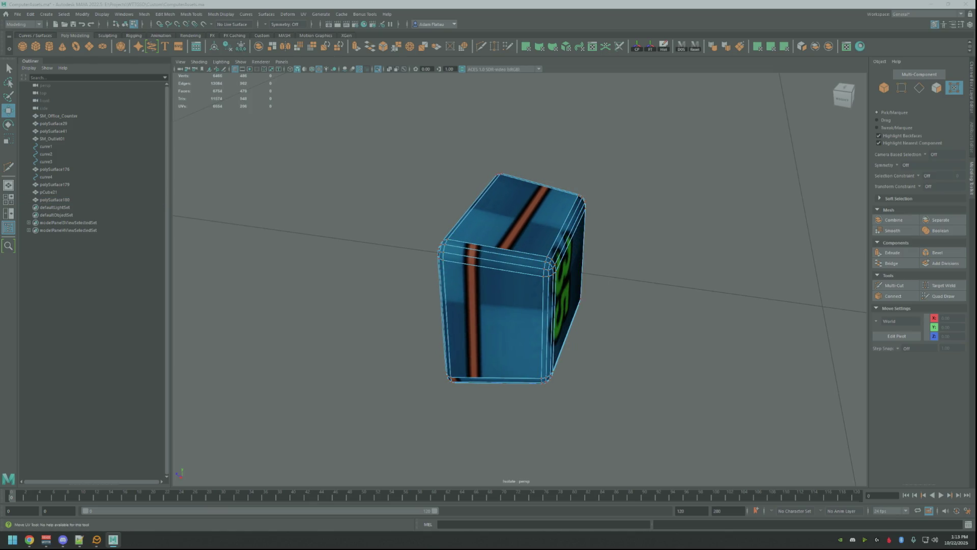
Orbit to the key's 35 side and select its side and top faces
left_click_drag(754, 239, 647, 231, "alt")
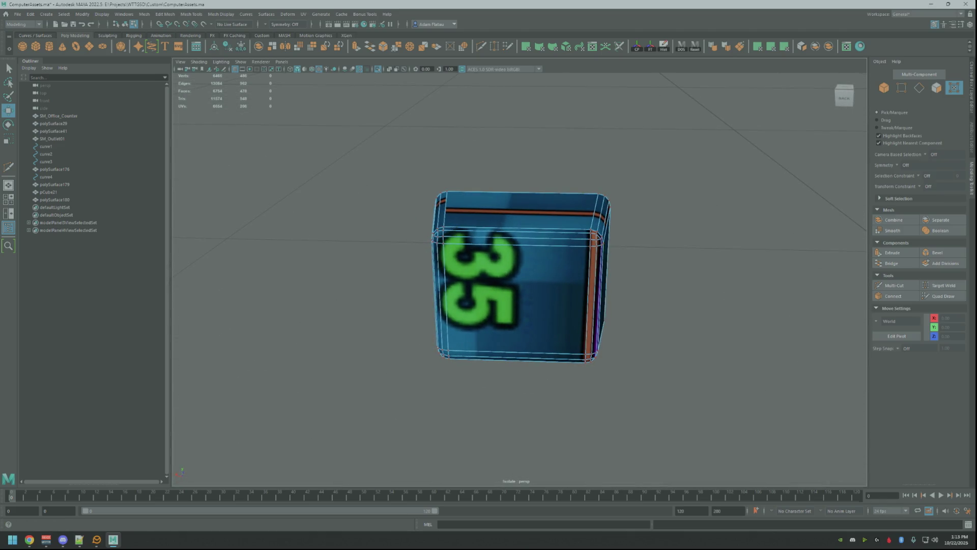
left_click(519, 280)
key("F11")
left_click(603, 280)
left_click(435, 280)
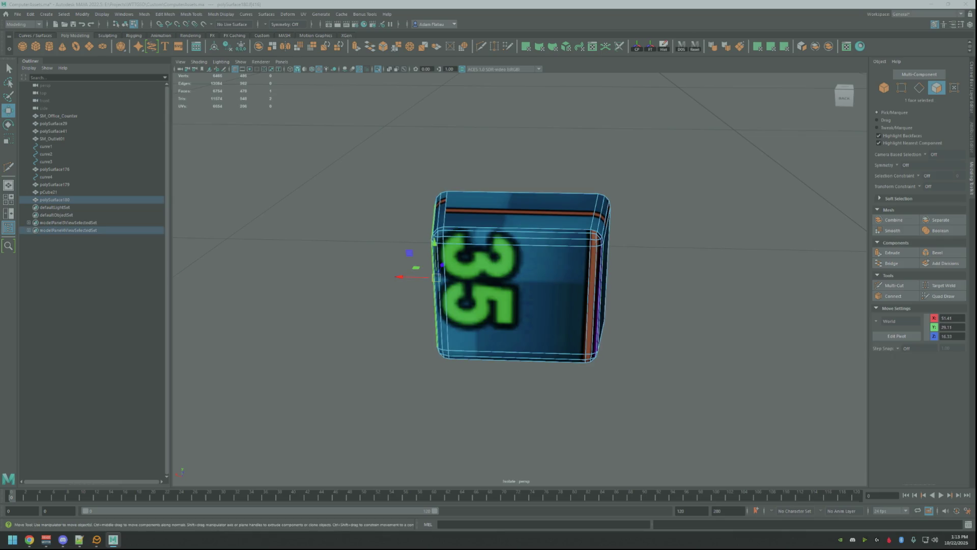
left_click(519, 207)
key("q")
key("F12")
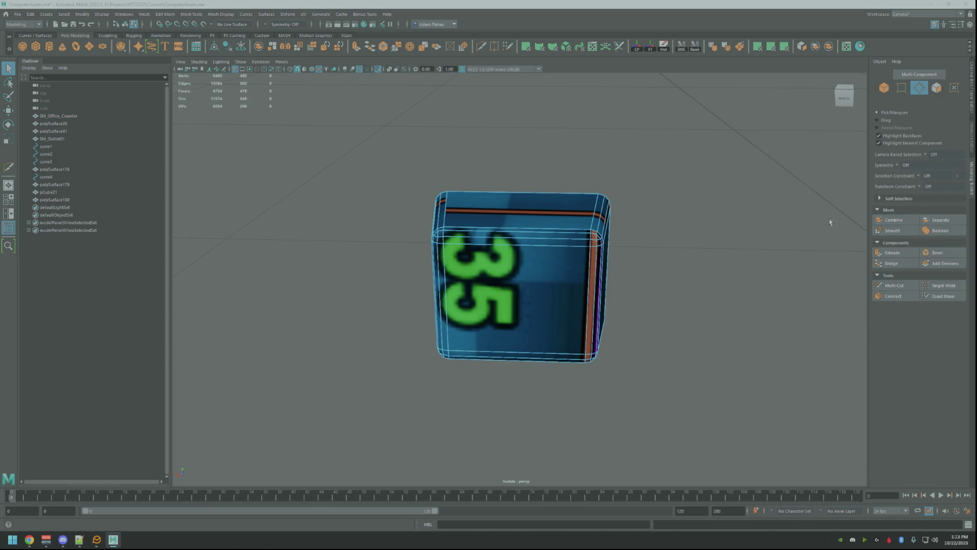
Cut and sew the seams on the key's left edges so 42 shows on the face
left_click(433, 219)
key("ctrl+x")
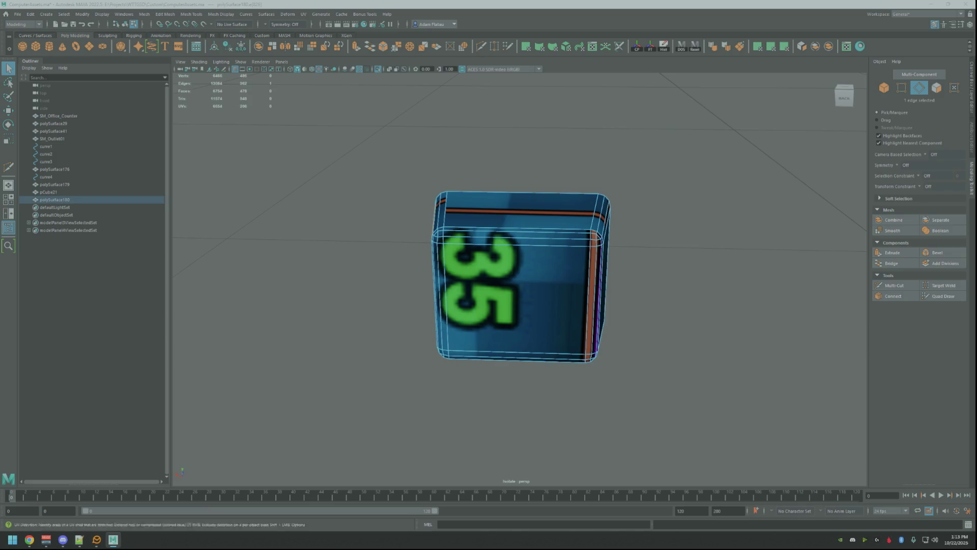
key("ctrl+v")
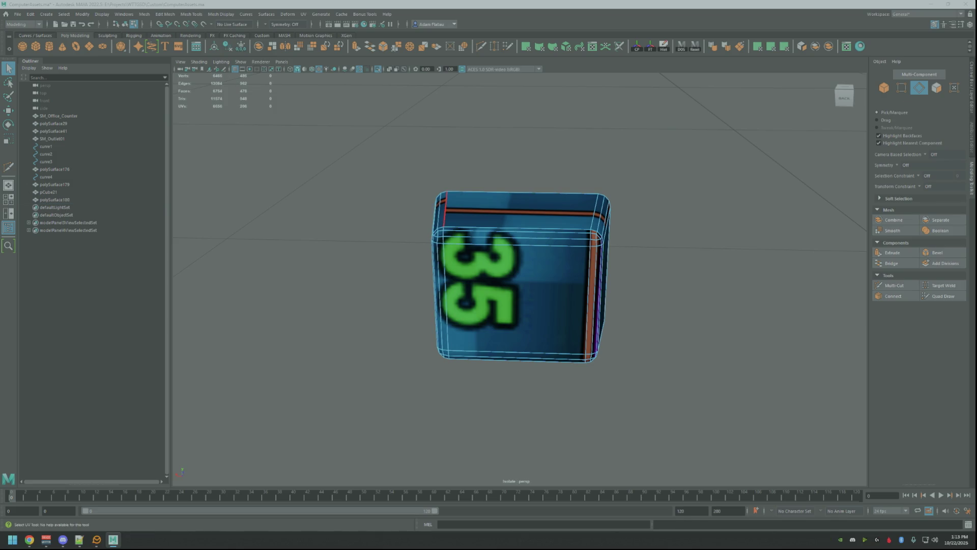
left_click(517, 229)
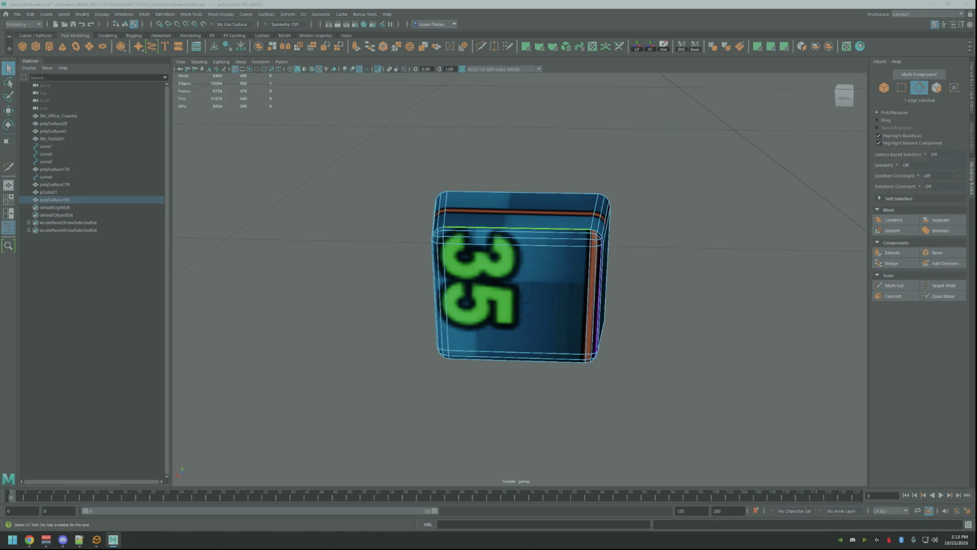
key("ctrl+x")
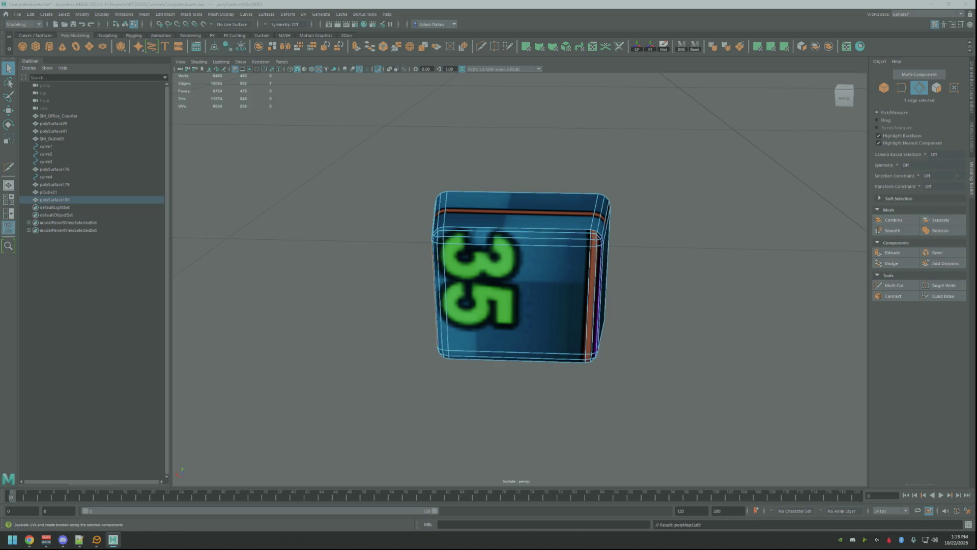
key("ctrl+z")
key("ctrl+z")
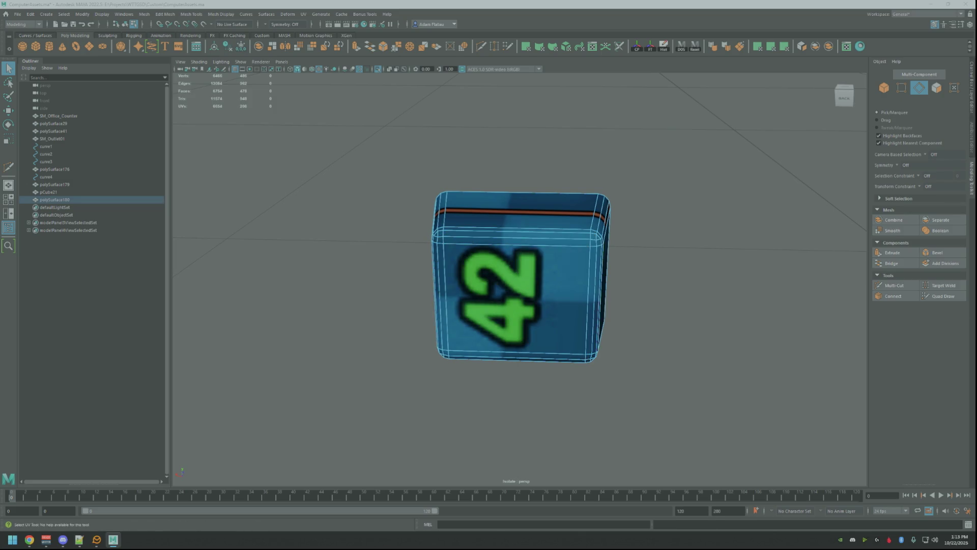
key("ctrl+F12")
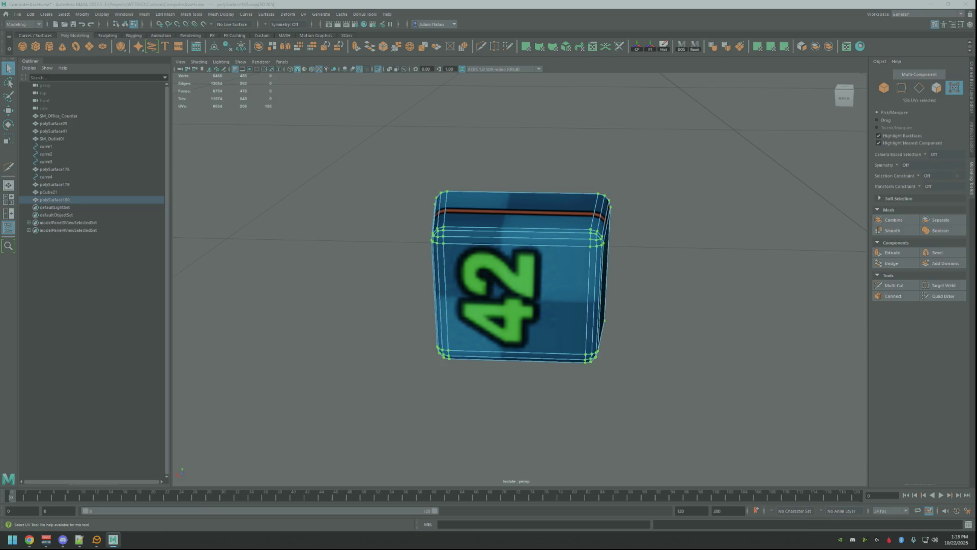
Rescale the key's UVs to the texel density, then rotate -90 and move them until 59 shows
key("F10")
left_click(602, 331)
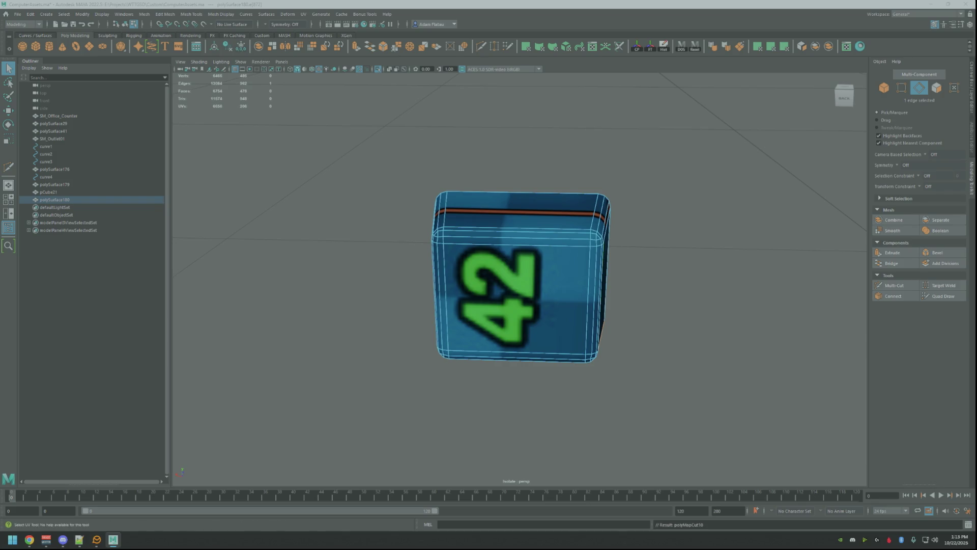
key("ctrl+F12")
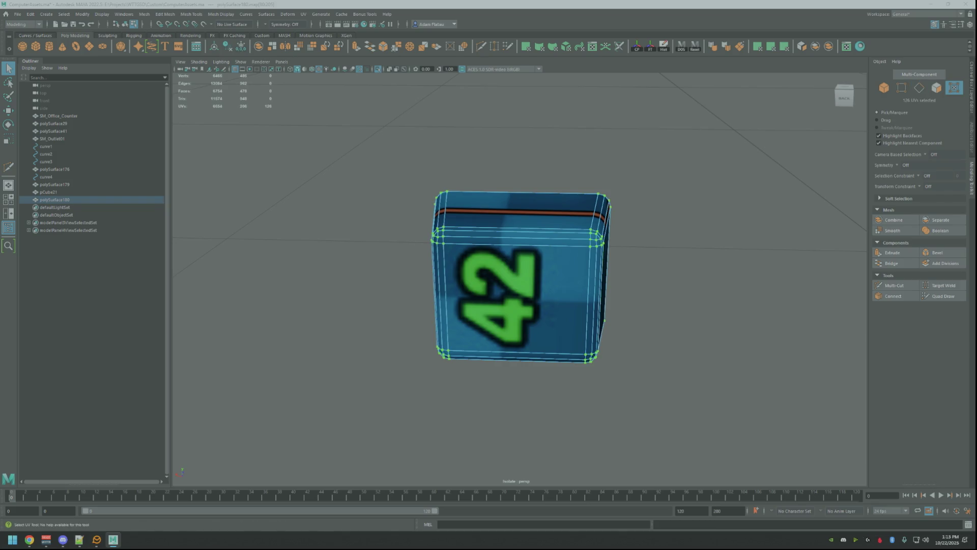
key("ctrl+F11")
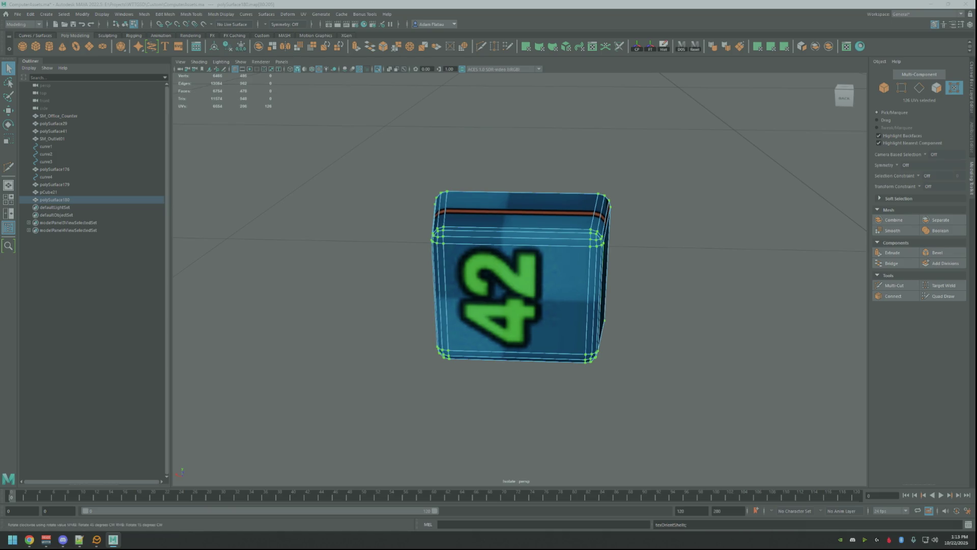
key("ctrl+F10")
key("q")
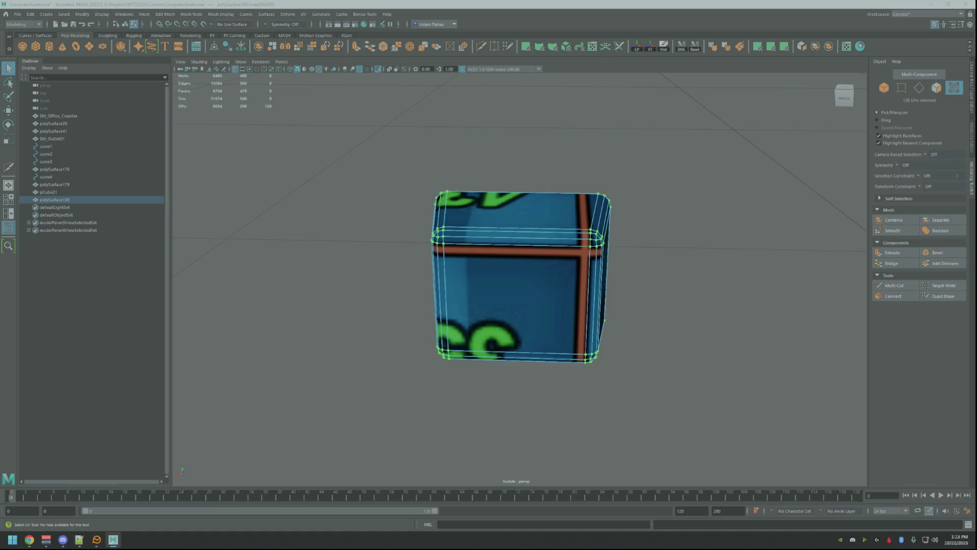
key("w")
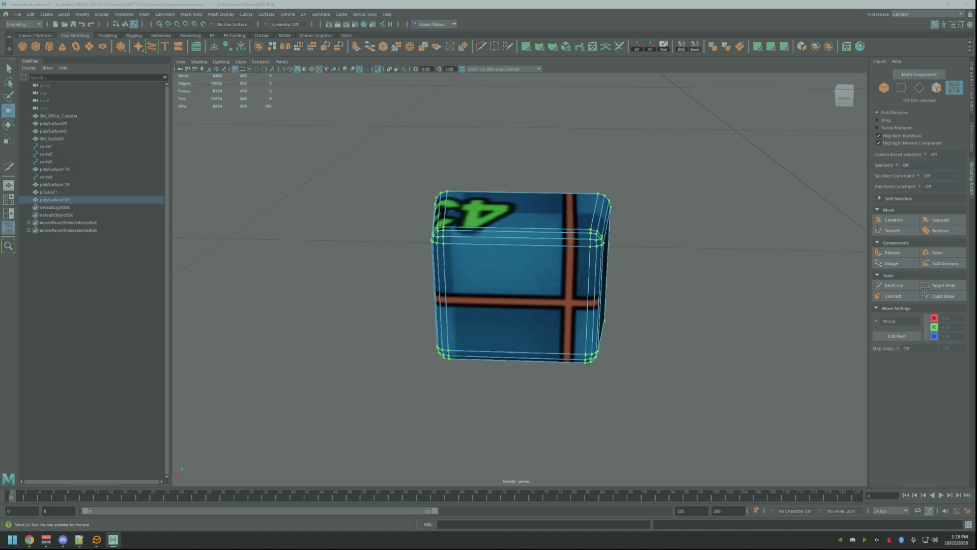
key("ctrl+F10")
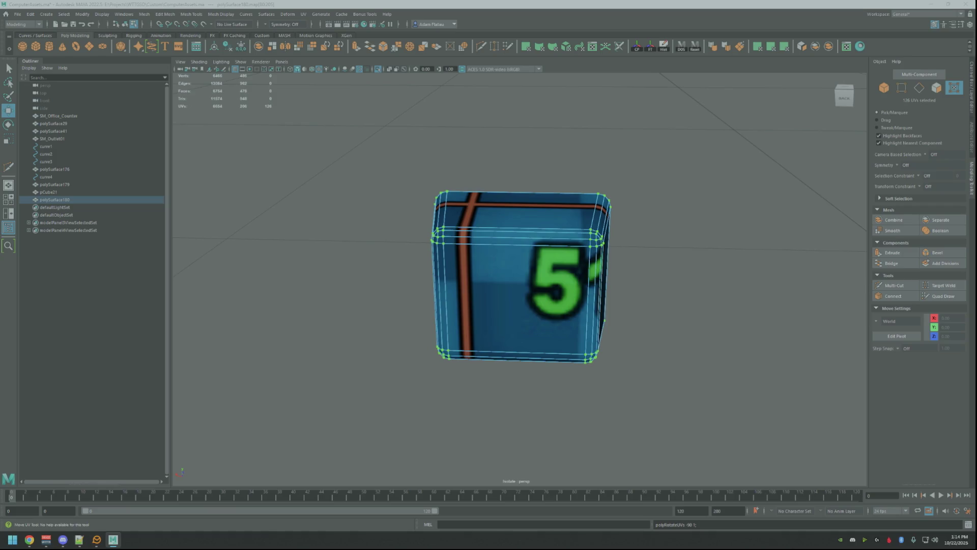
left_click(683, 209)
Return to object mode and save the scene
key("F8")
key("q")
mouse_move(694, 207)
left_mouse_down("alt")
mouse_move(621, 208)
mouse_move(393, 102)
left_mouse_up("alt")
key("ctrl+s")
Turn off isolation to show the whole room and bring the outlet cable into view
left_click(376, 71)
scroll(580, 212, "down", 5)
mouse_move(580, 212)
left_mouse_down("alt")
mouse_move(595, 264)
mouse_move(583, 258)
mouse_move(615, 219)
mouse_move(616, 257)
left_mouse_up("alt")
scroll(578, 271, "up", 4)
scroll(578, 269, "down", 5)
scroll(588, 244, "up", 5)
scroll(588, 244, "down", 4)
scroll(615, 218, "up", 4)
scroll(773, 317, "up", 4)
left_click_drag(773, 317, 713, 306, "alt")
scroll(660, 291, "up", 5)
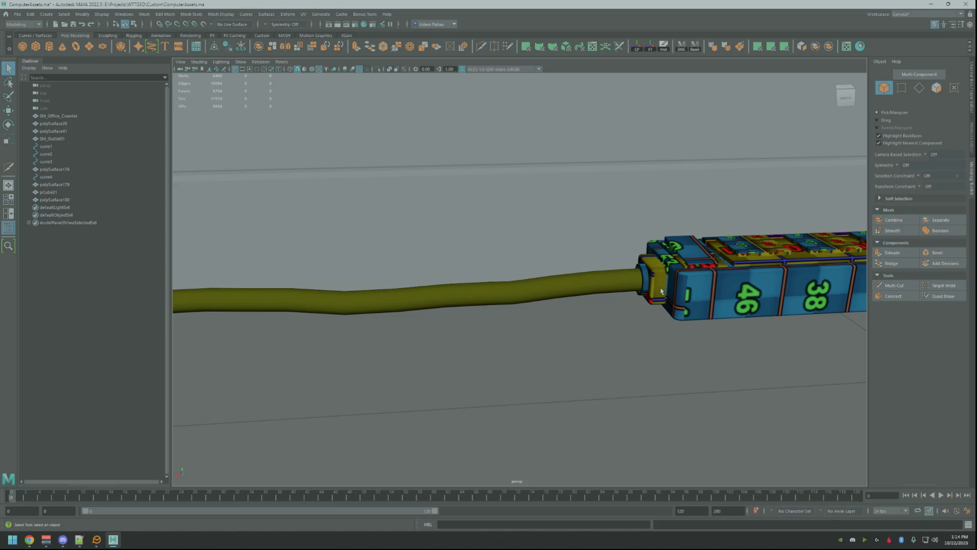
scroll(638, 268, "down", 5)
left_click_drag(638, 268, 569, 287, "alt")
scroll(577, 285, "up", 5)
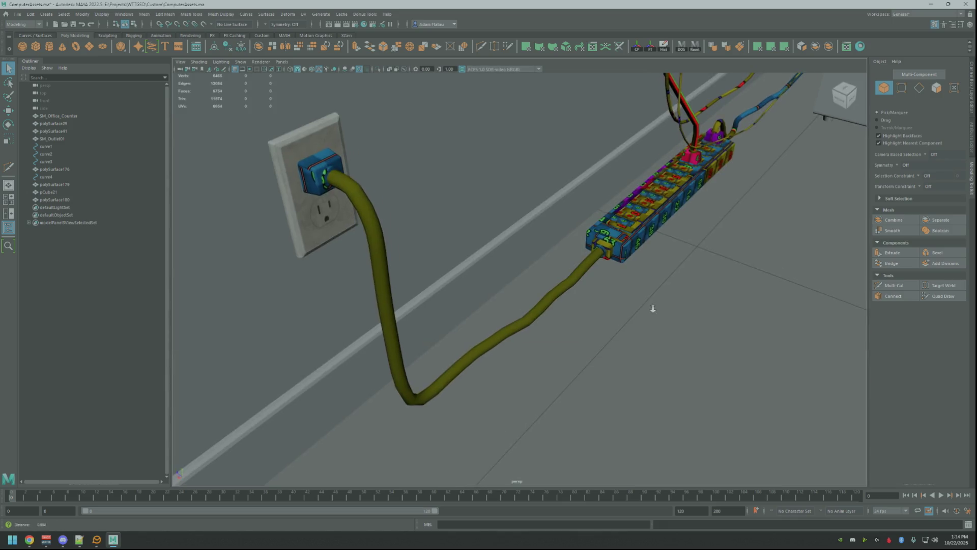
left_click_drag(650, 307, 603, 281, "alt")
Select all faces of the outlet cable and apply a planar UV projection
left_click(592, 279)
right_click_drag(592, 279, 594, 295)
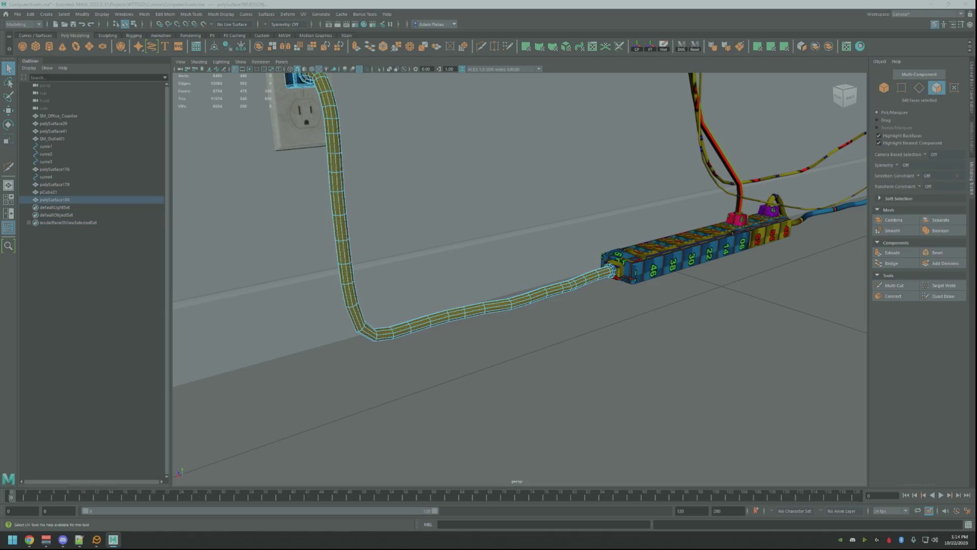
key("f")
key("w")
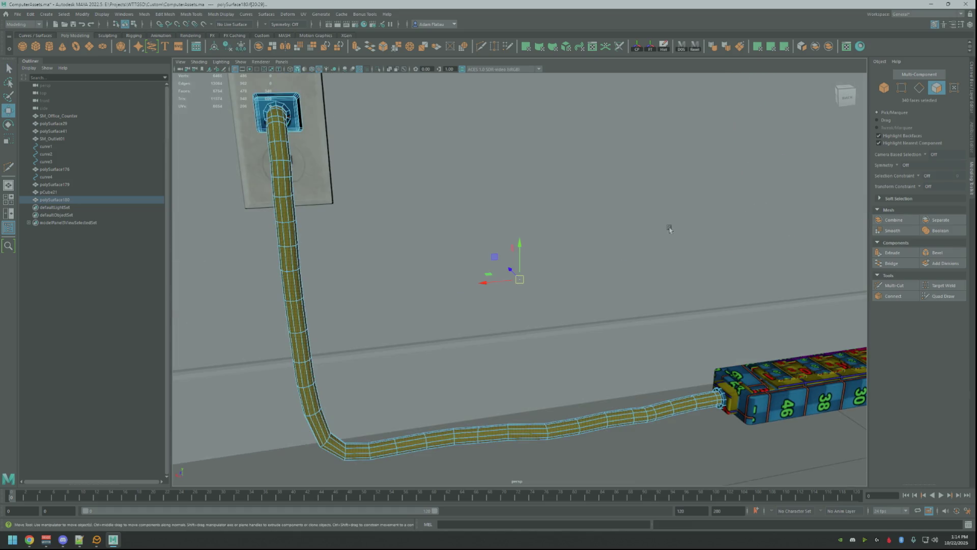
left_click_drag(656, 231, 676, 213, "alt")
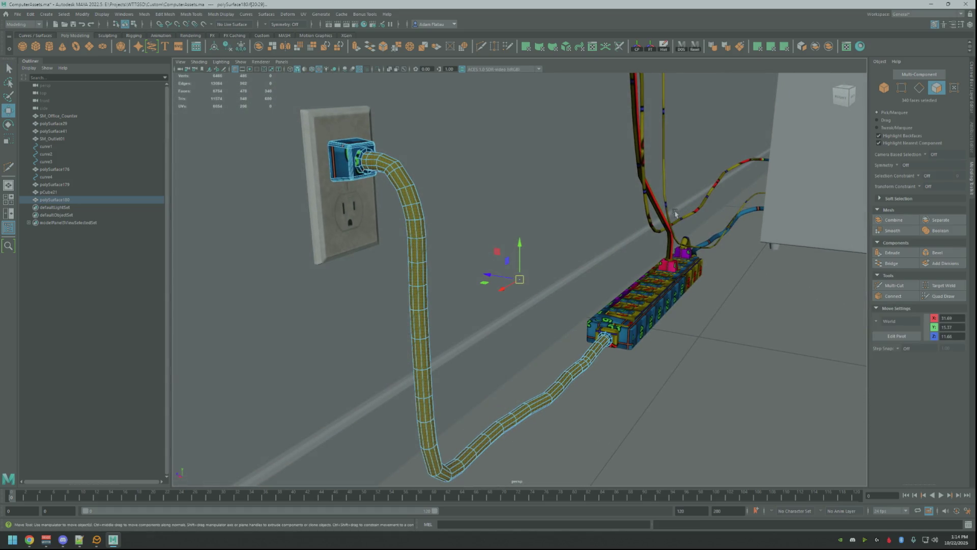
left_click(771, 48)
Select an edge loop around the cable's bend
mouse_move(657, 173)
left_mouse_down("alt")
mouse_move(556, 150)
mouse_move(552, 135)
mouse_move(609, 151)
mouse_move(572, 265)
mouse_move(496, 223)
left_mouse_up("alt")
right_click(496, 222)
left_click(493, 212)
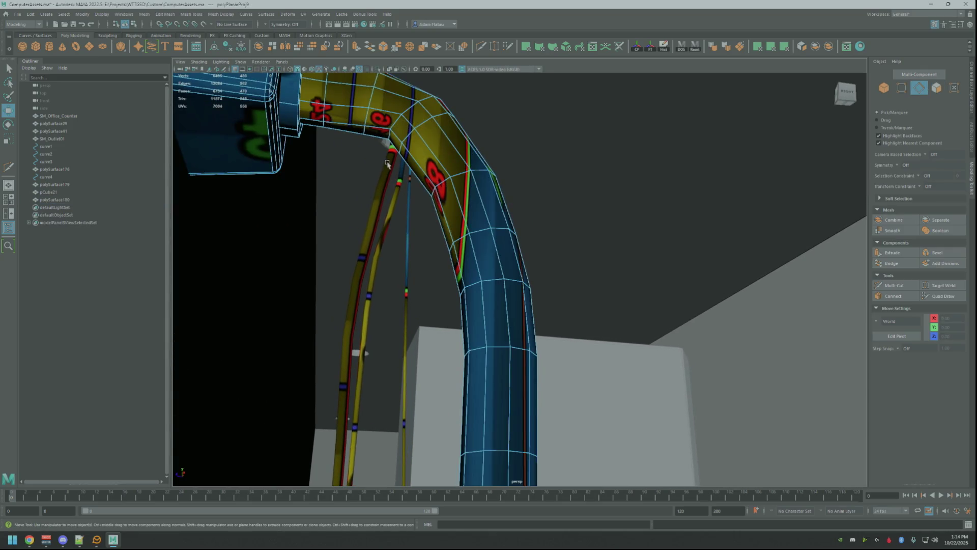
double_click(409, 165)
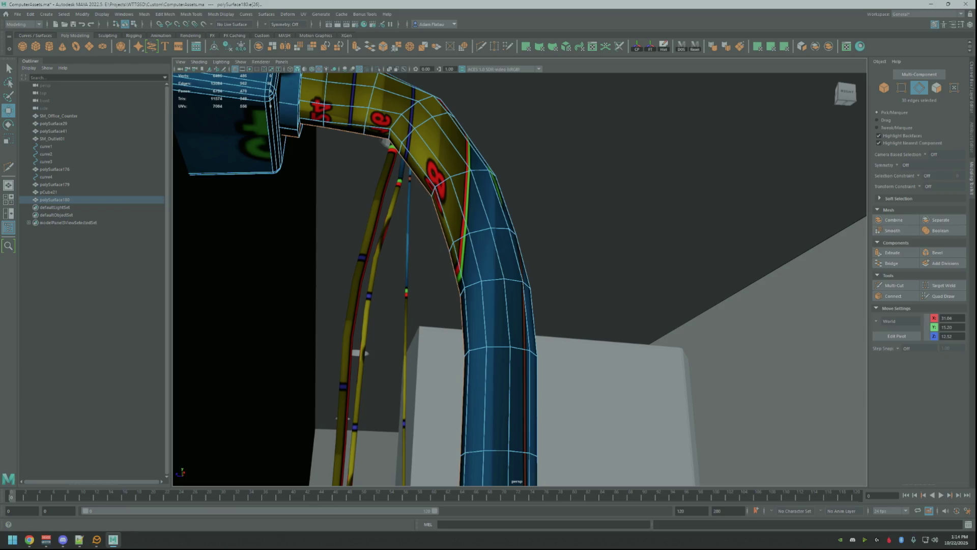
Convert the loop to UVs, unfold the cable UVs evenly, and show orientation shading
key("Down")
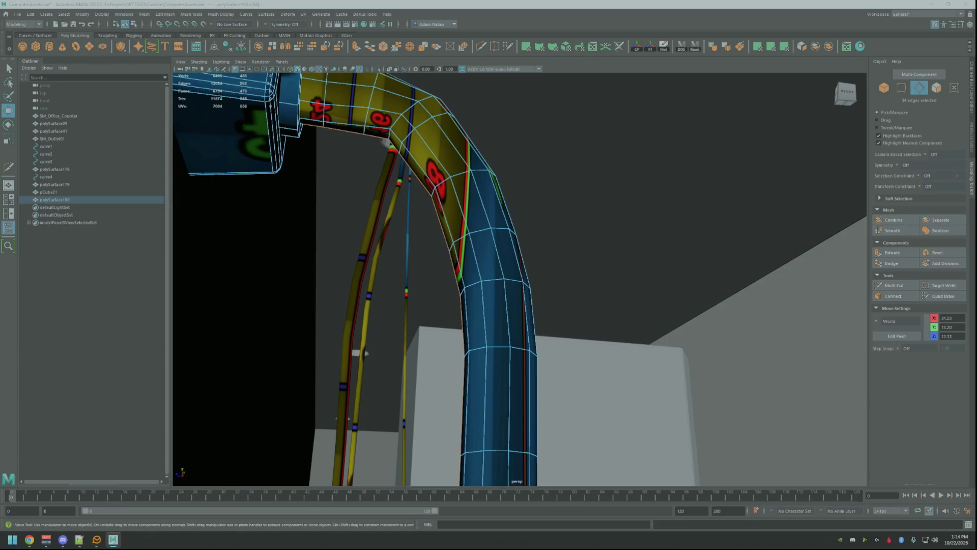
key("q")
key("ctrl+F12")
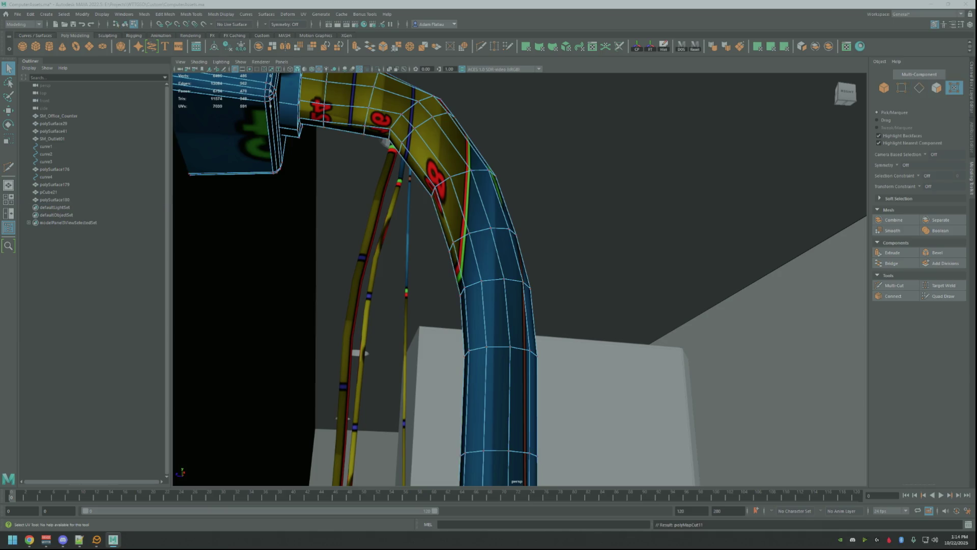
key("ctrl+shift+u")
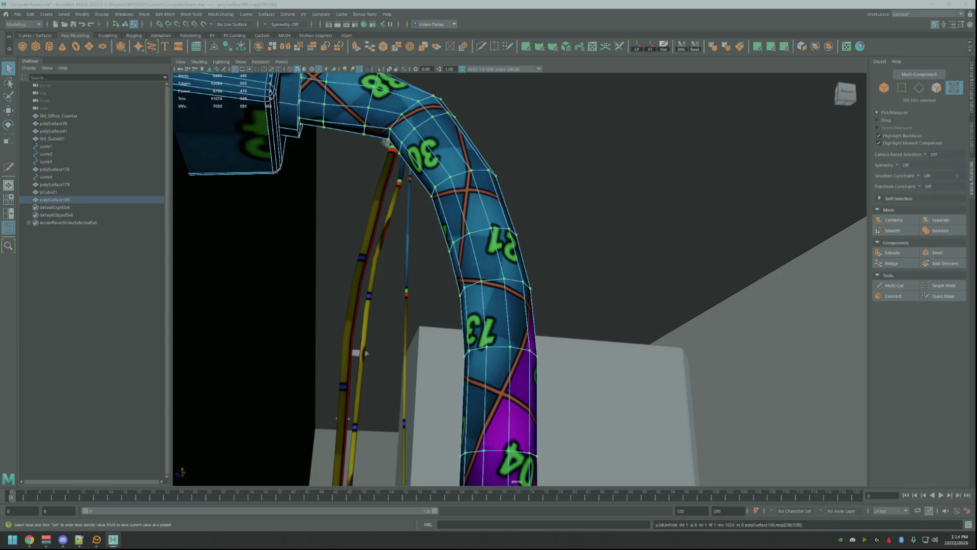
key("ctrl+shift+o")
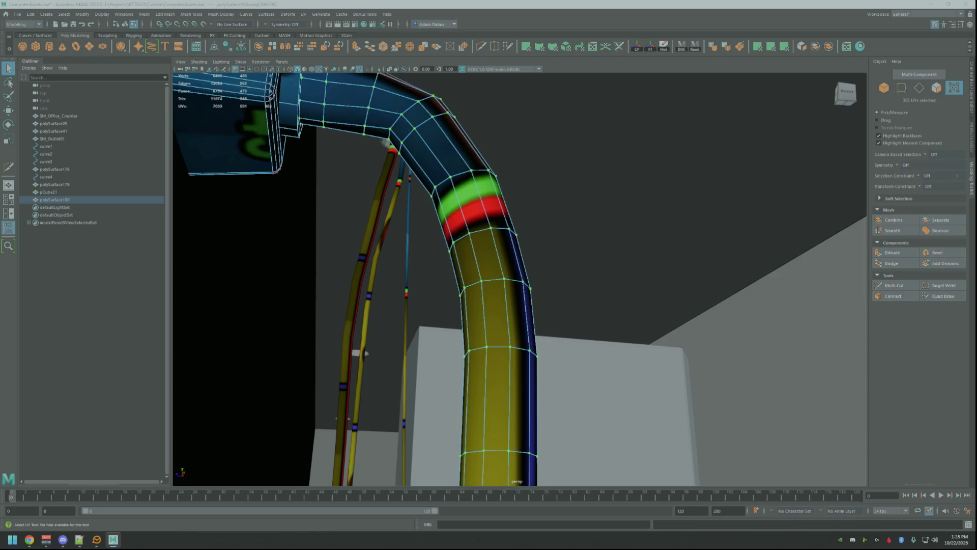
key("w")
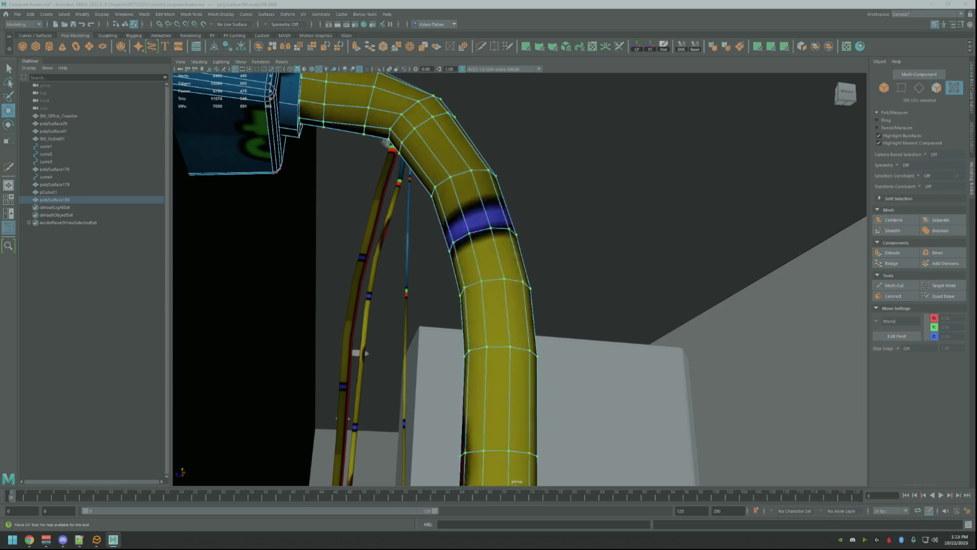
key("[")
key("[")
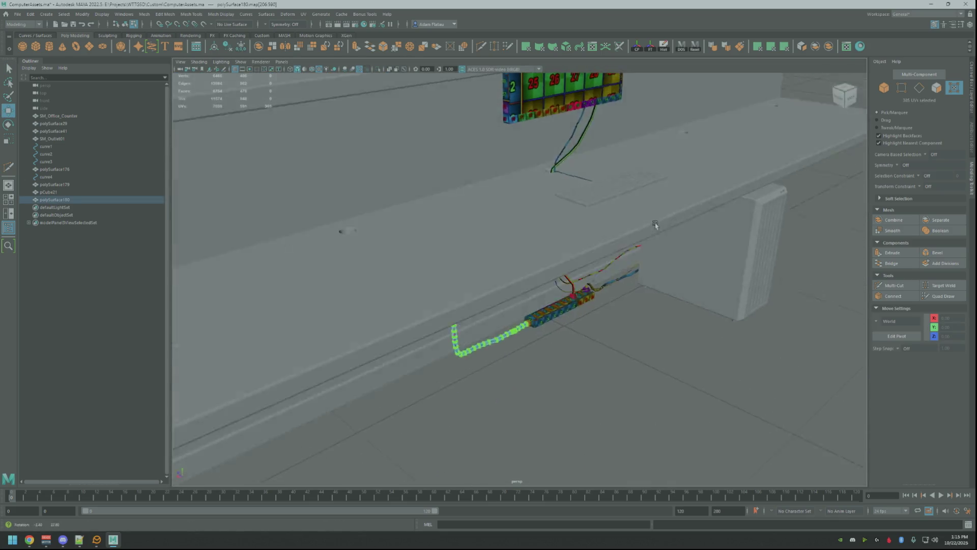
Combine the power strip and outlet cable into one mesh and delete its history
key("F8")
key("q")
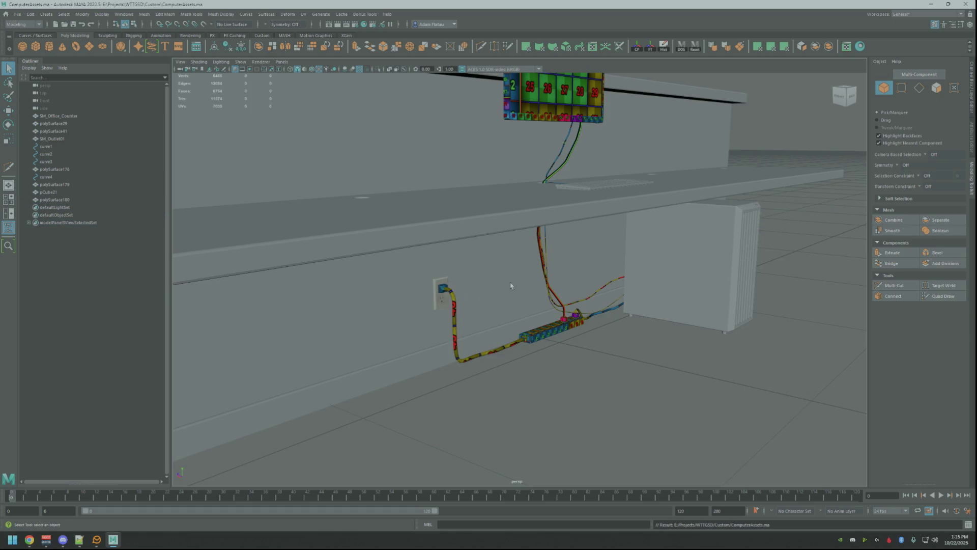
scroll(513, 279, "up", 8)
left_click(629, 353)
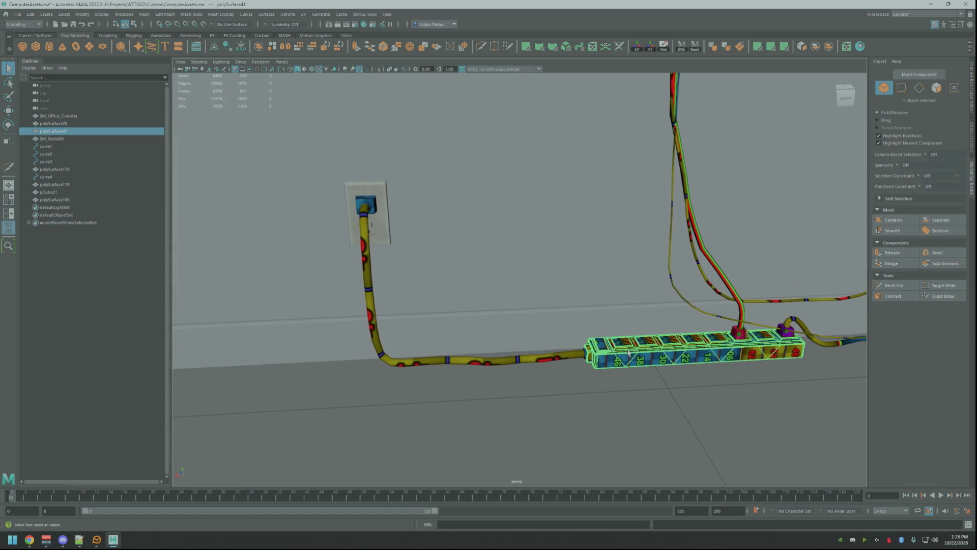
left_click(569, 359, "shift")
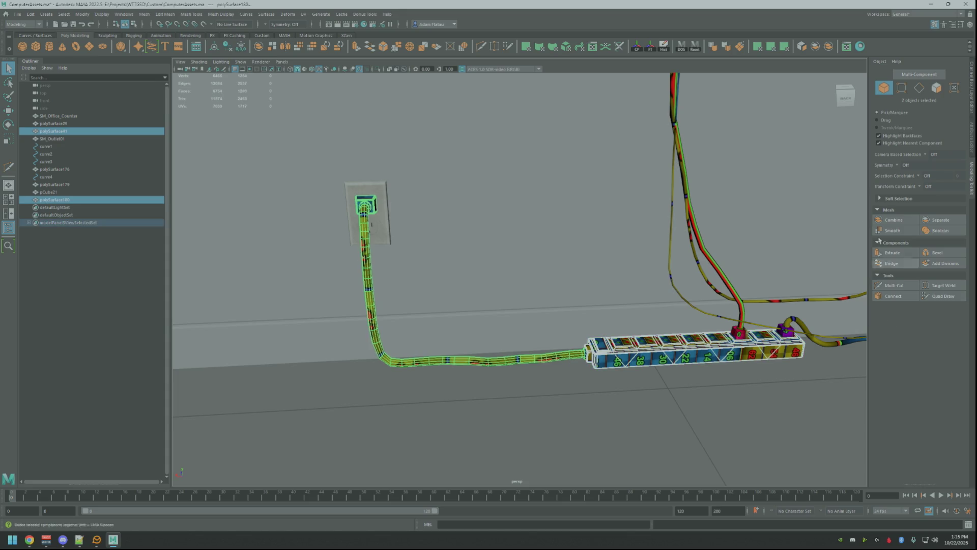
left_click(830, 46)
left_click_drag(714, 239, 701, 173, "alt")
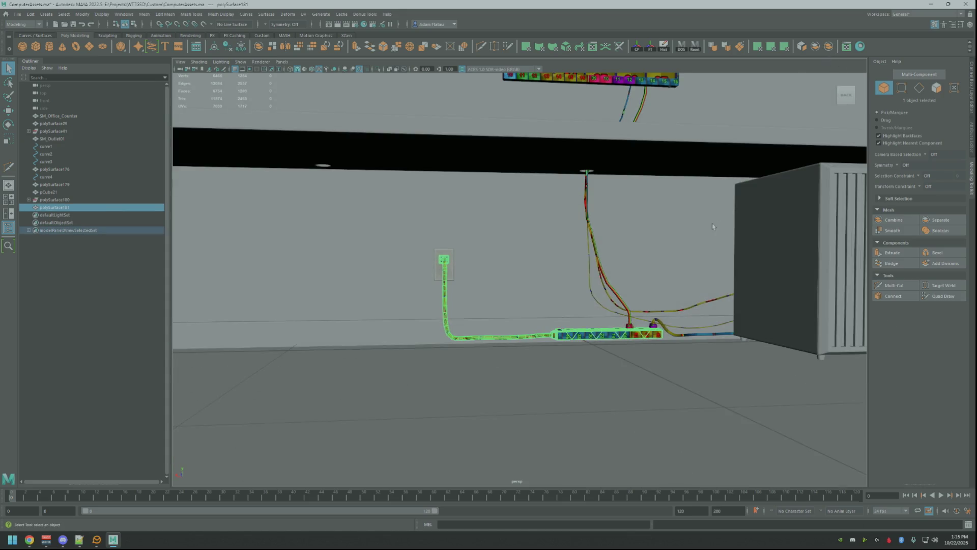
key("w")
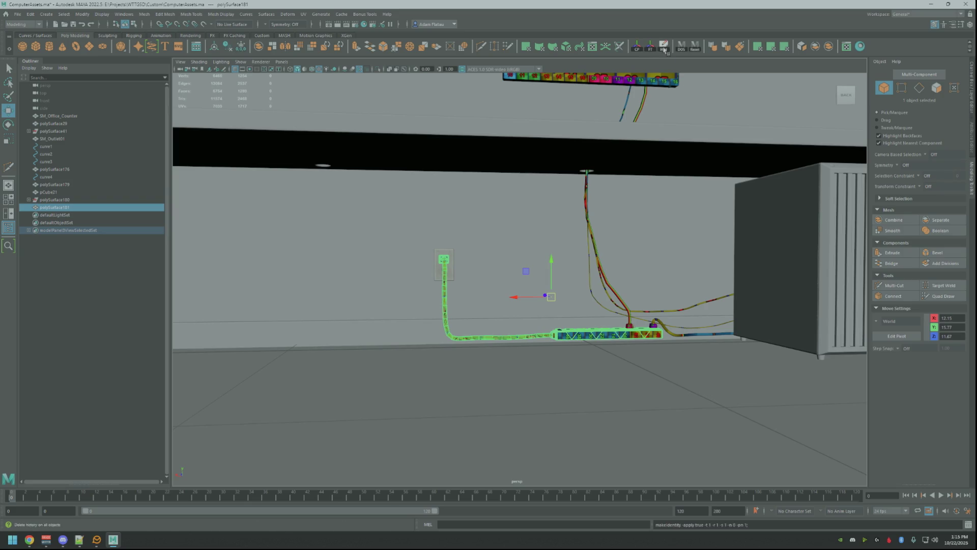
left_click(664, 46)
Add the wall panel and cables to the selection and open the UV Editor
mouse_move(642, 194)
left_mouse_down("alt")
mouse_move(633, 218)
mouse_move(616, 188)
mouse_move(609, 132)
mouse_move(597, 128)
left_mouse_up("alt")
left_click(616, 117, "shift")
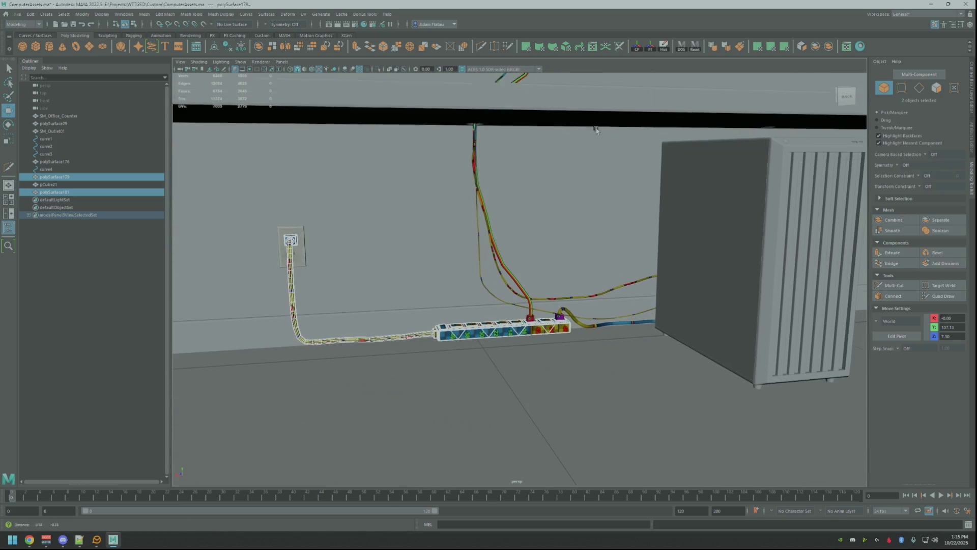
left_click(594, 294, "shift")
left_click_drag(599, 263, 586, 178, "alt")
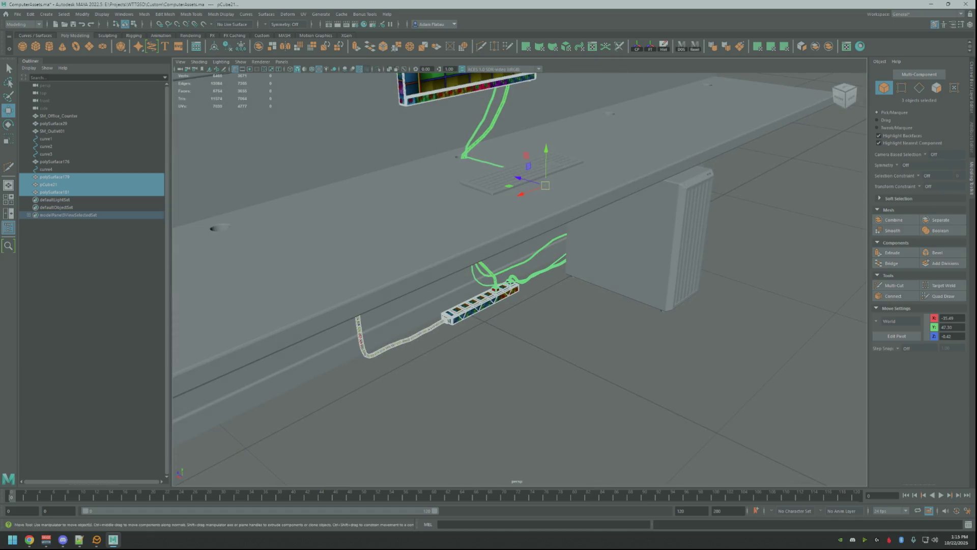
key("ctrl+u")
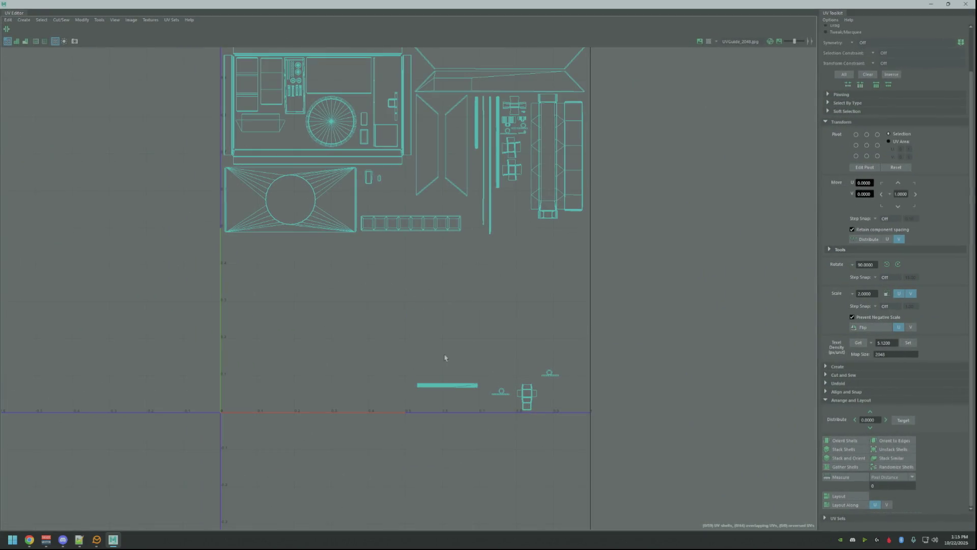
Move the small bar shell up, rotate it 90 degrees, and place it below the thin shell
left_click(446, 384)
left_click_drag(442, 380, 406, 204)
key("f")
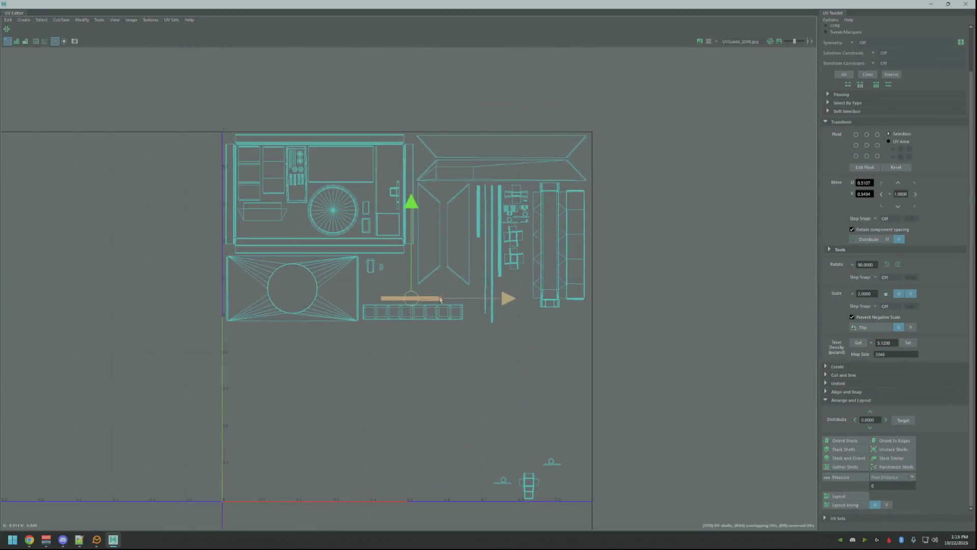
scroll(599, 216, "down", 4)
scroll(600, 215, "down", 2)
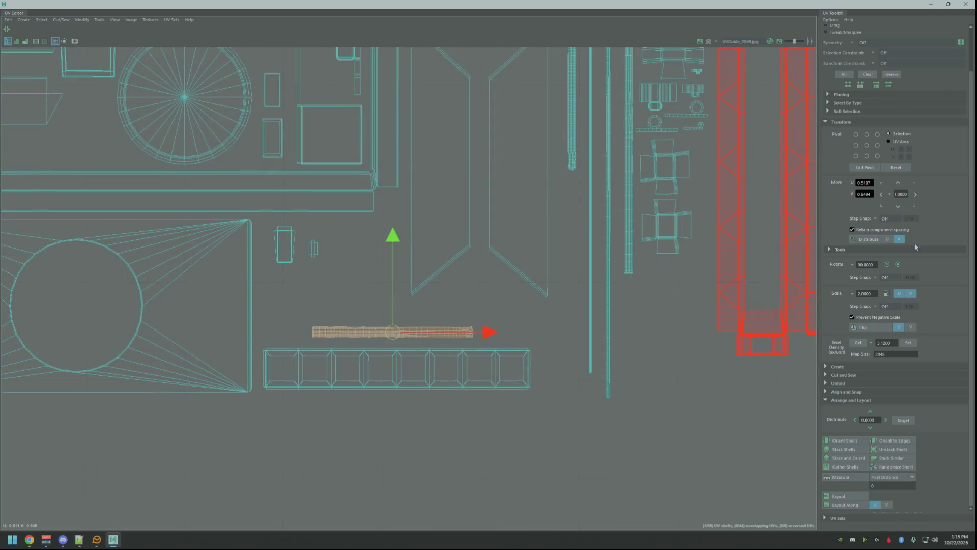
left_click(898, 264)
scroll(543, 314, "up", 1)
left_click(543, 315)
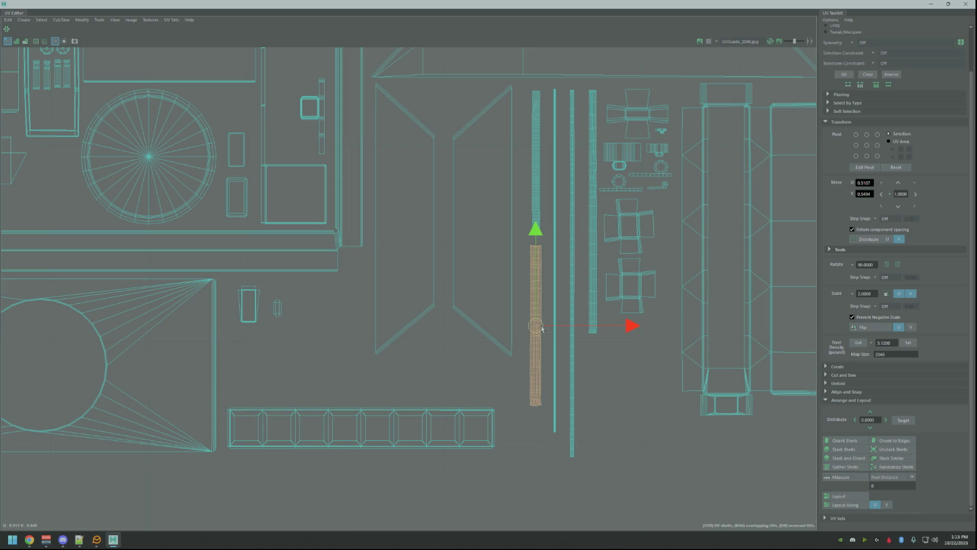
Marquee-select the small shells at the bottom of the layout and move them up-left
left_click(489, 436)
left_click(611, 423)
scroll(650, 410, "down", 3)
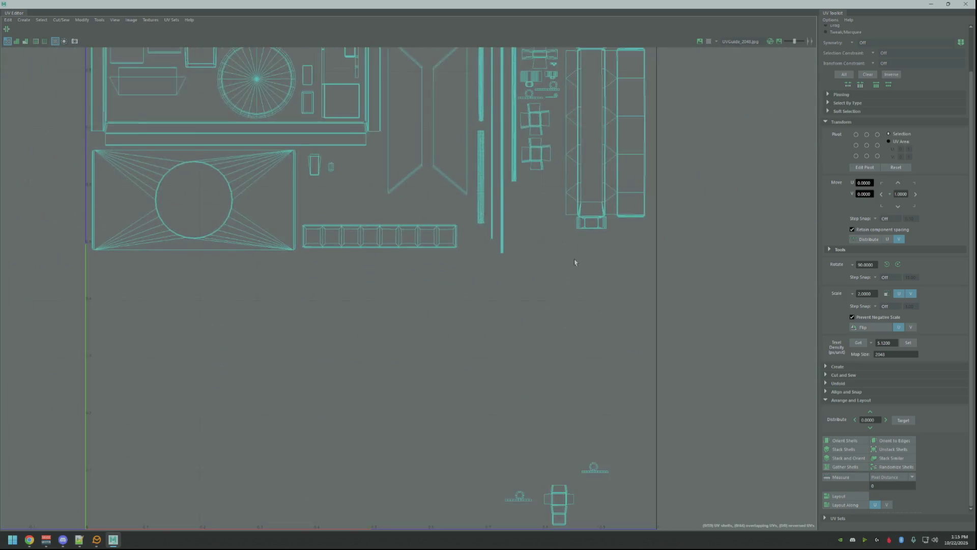
left_click_drag(485, 400, 638, 526)
mouse_move(565, 500)
left_mouse_down()
mouse_move(504, 379)
mouse_move(508, 364)
left_mouse_up()
scroll(443, 277, "up", 3)
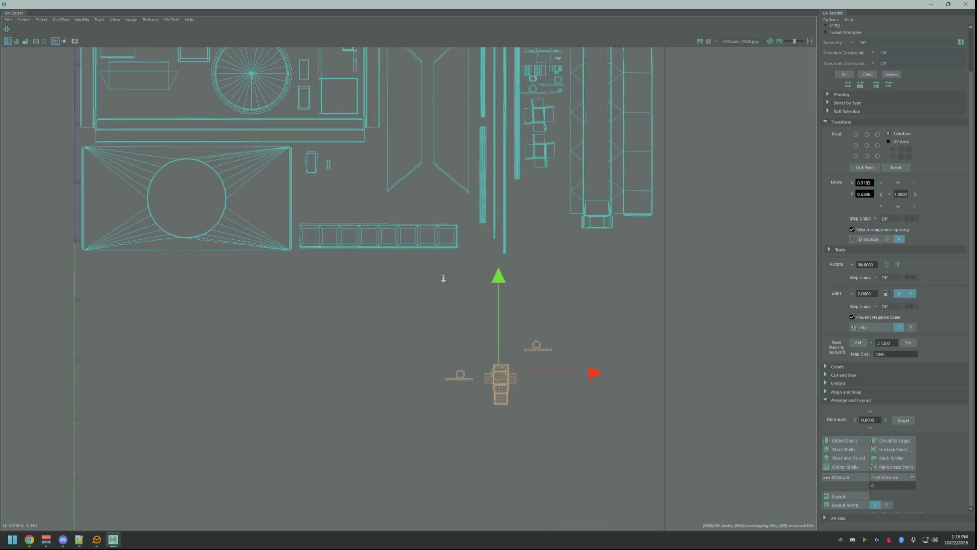
Move the ring and cross-shaped shells up into the UV square beside the others
left_click(498, 477)
left_click(491, 516)
mouse_move(494, 517)
left_mouse_down()
mouse_move(458, 475)
mouse_move(350, 284)
left_mouse_up()
left_click(541, 514)
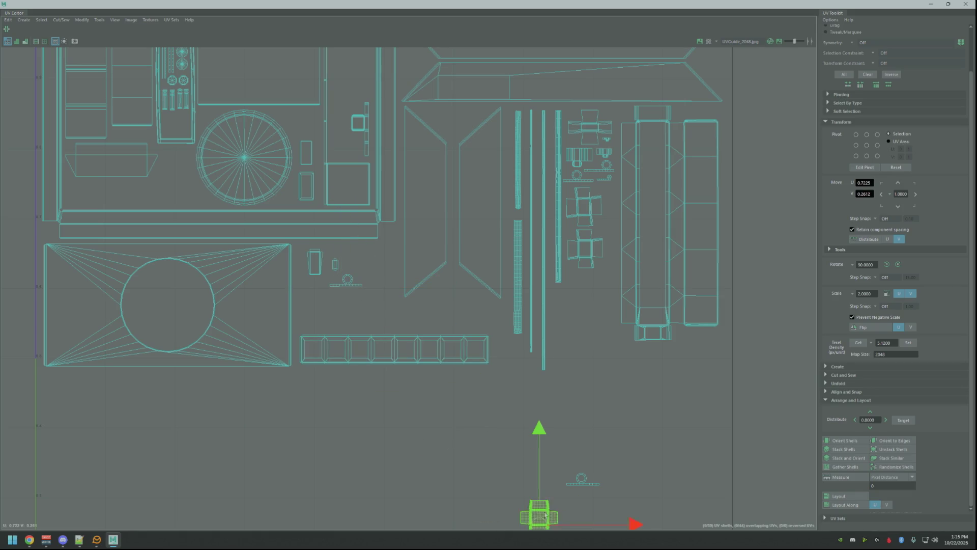
mouse_move(541, 513)
left_mouse_down()
mouse_move(377, 308)
mouse_move(383, 266)
left_mouse_up()
left_click(386, 300)
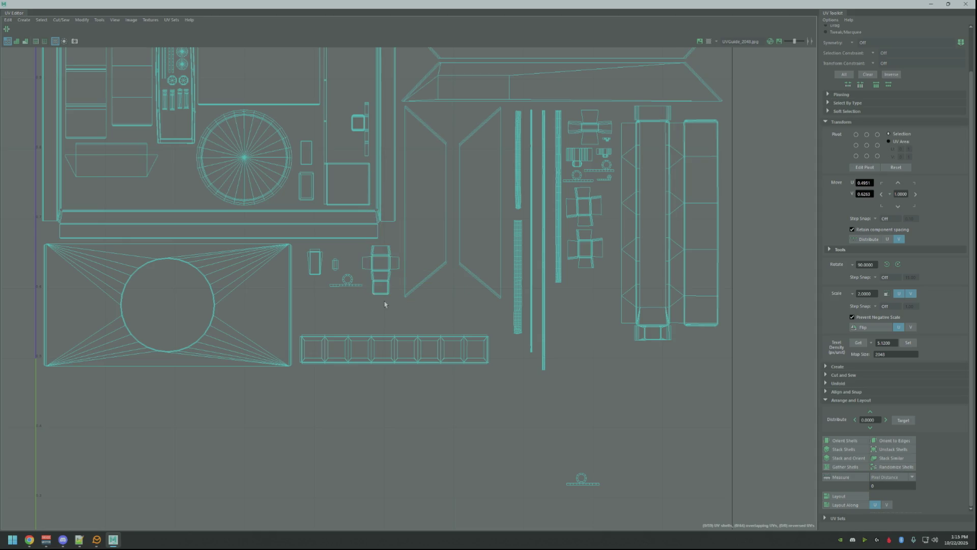
left_click(585, 487)
left_click_drag(585, 488, 320, 295)
left_click(337, 318)
Nudge the two small ring shells into place, one just below the other
scroll(467, 319, "up", 5)
scroll(467, 319, "up", 2)
left_click(443, 315)
left_click_drag(443, 316, 512, 374)
left_click(382, 347)
left_click_drag(382, 348, 508, 407)
left_click(624, 344)
Frame all UV shells to check the layout, then float the UV Editor aside
scroll(641, 344, "down", 5)
middle_click_drag(656, 345, 524, 343, "alt")
scroll(524, 343, "up", 2)
scroll(558, 285, "down", 4)
key("f")
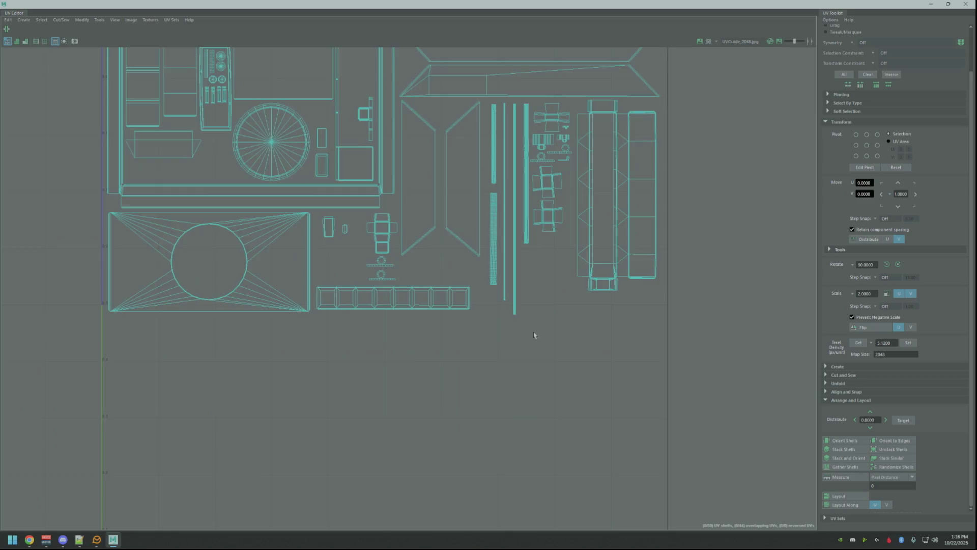
scroll(552, 375, "up", 1)
mouse_move(552, 375)
middle_mouse_down("alt")
mouse_move(545, 351)
mouse_move(555, 330)
middle_mouse_up("alt")
scroll(542, 338, "down", 1)
scroll(618, 144, "down", 1)
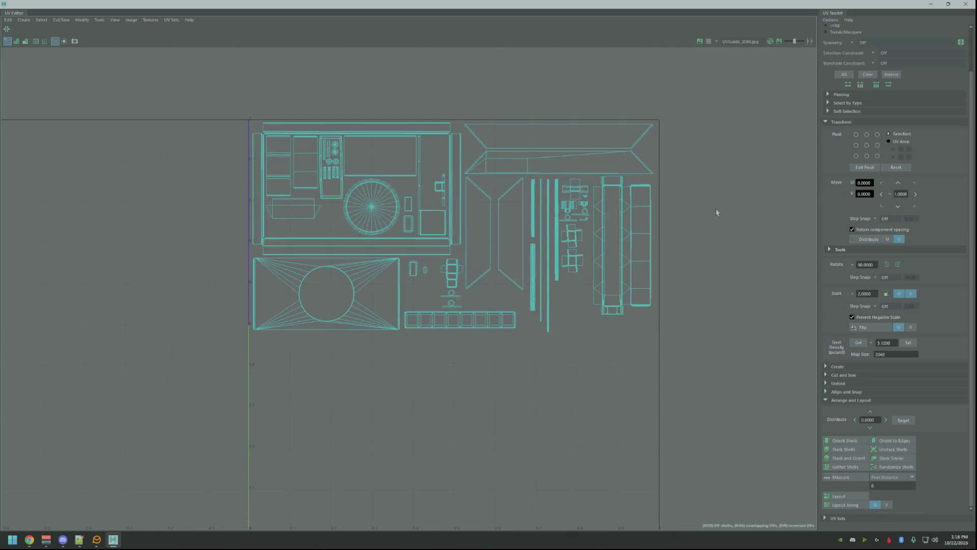
left_click(948, 4)
left_click_drag(537, 51, 976, 100)
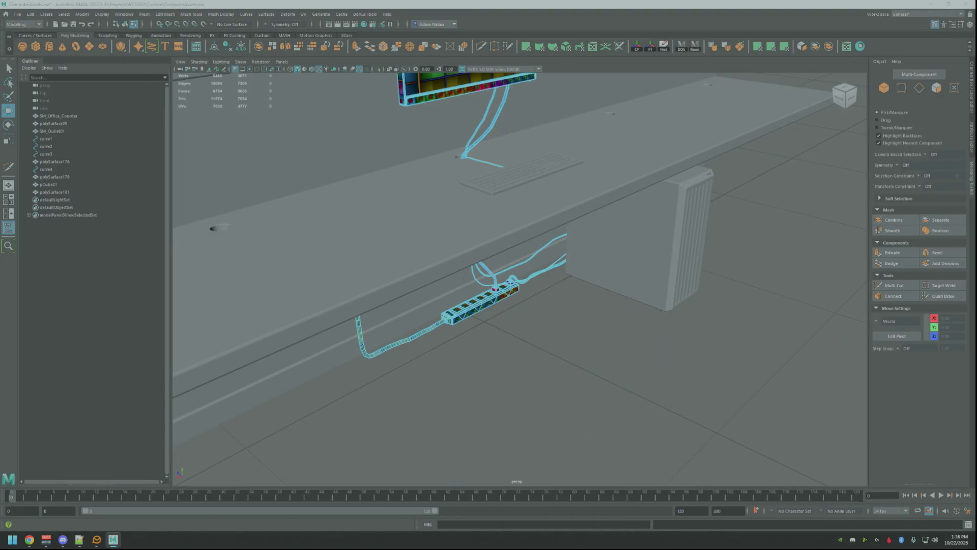
Clear the outlet's UV selection
mouse_move(645, 190)
left_mouse_down("alt")
mouse_move(526, 188)
mouse_move(570, 179)
mouse_move(551, 179)
mouse_move(570, 197)
mouse_move(538, 176)
mouse_move(539, 209)
left_mouse_up("alt")
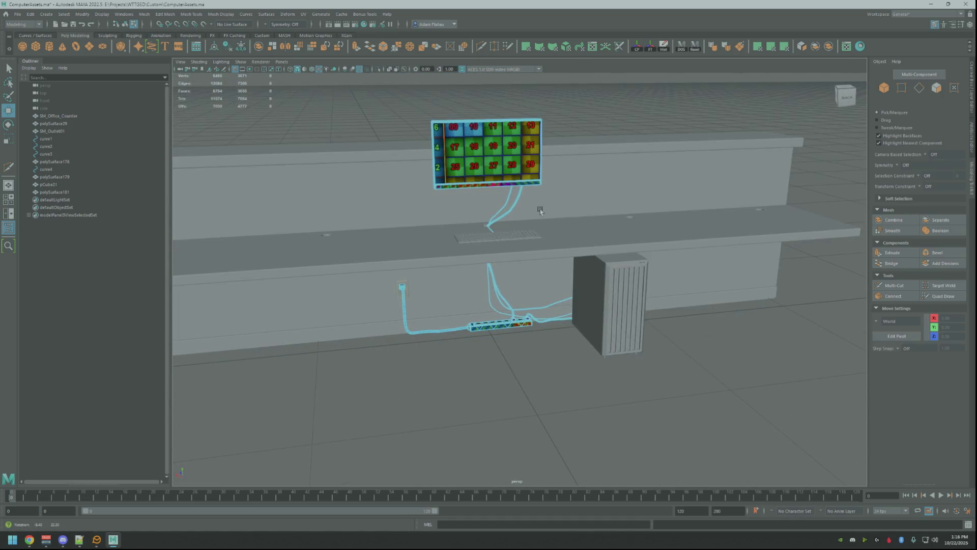
key("F12")
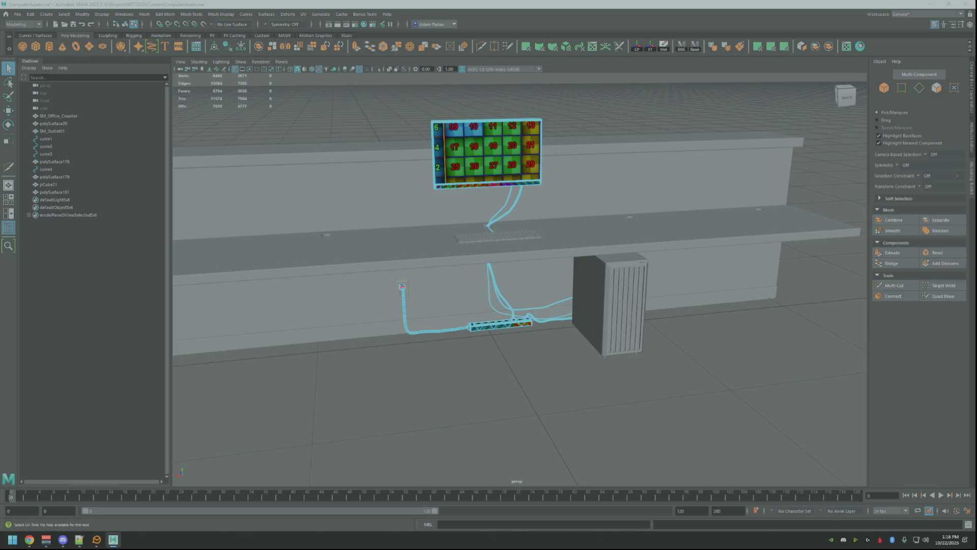
left_click(815, 381)
Return to object mode, select the keyboard mesh, and frame it
left_click_drag(840, 305, 702, 213, "alt")
right_click_drag(681, 199, 718, 188)
mouse_move(703, 203)
left_mouse_down("alt")
mouse_move(474, 239)
mouse_move(489, 265)
left_mouse_up("alt")
left_click(468, 238)
key("f")
key("w")
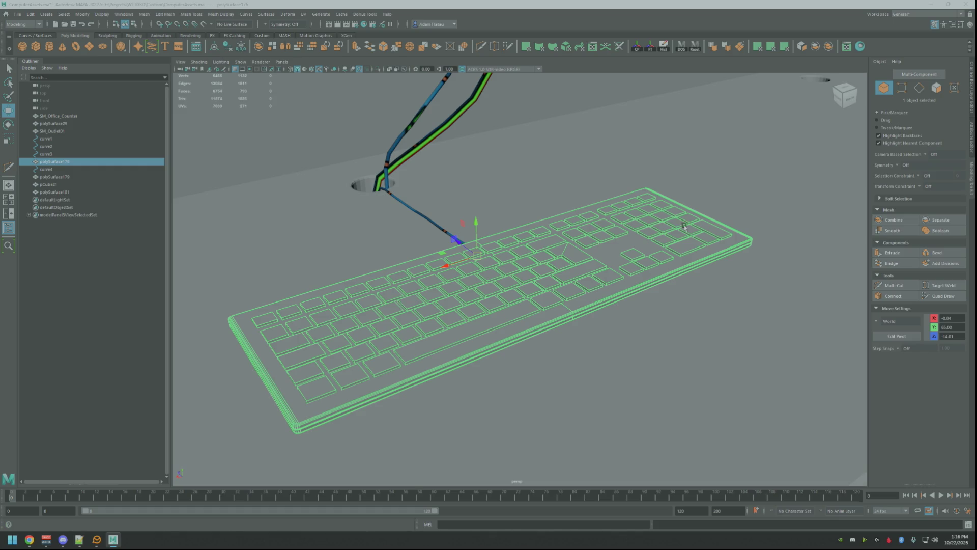
Isolate the keyboard and orbit to an angled view of it
left_click_drag(677, 224, 718, 219, "alt")
left_click(376, 70)
mouse_move(551, 168)
left_mouse_down("alt")
mouse_move(546, 185)
mouse_move(516, 196)
mouse_move(521, 189)
mouse_move(573, 240)
left_mouse_up("alt")
mouse_move(574, 239)
right_mouse_down()
mouse_move(616, 402)
mouse_move(600, 450)
mouse_move(634, 457)
right_mouse_up()
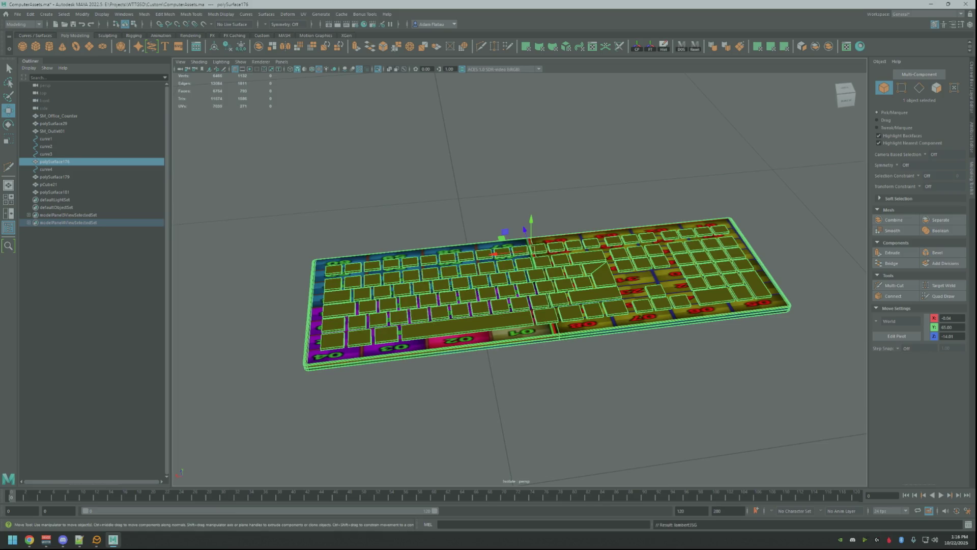
Select the keyboard's UVs and rename its UV set from UVMap to map1
key("F12")
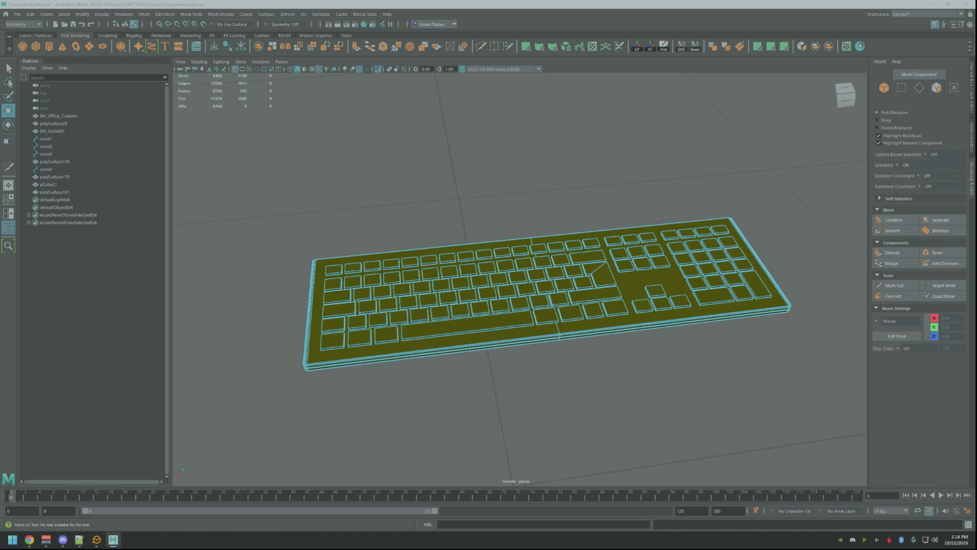
key("w")
key("ctrl+c")
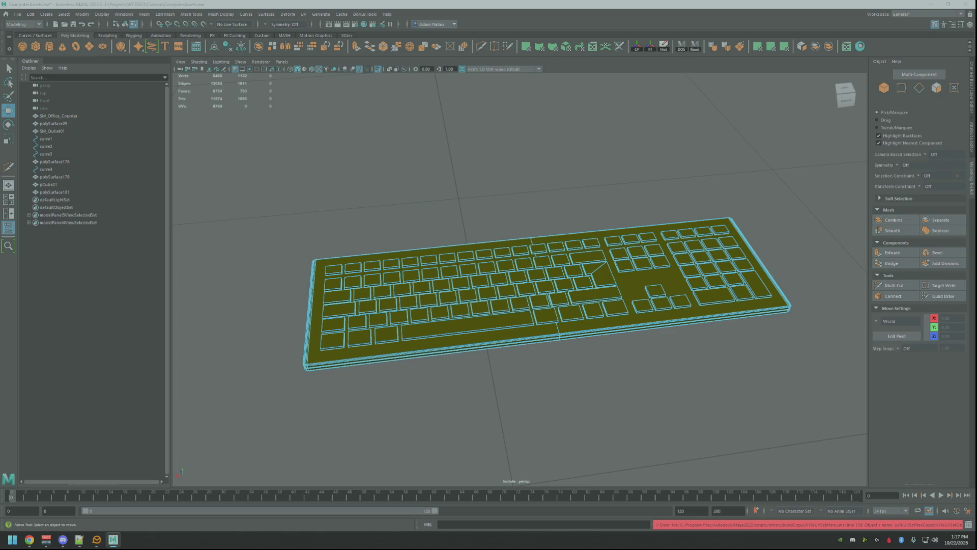
key("g")
key("g")
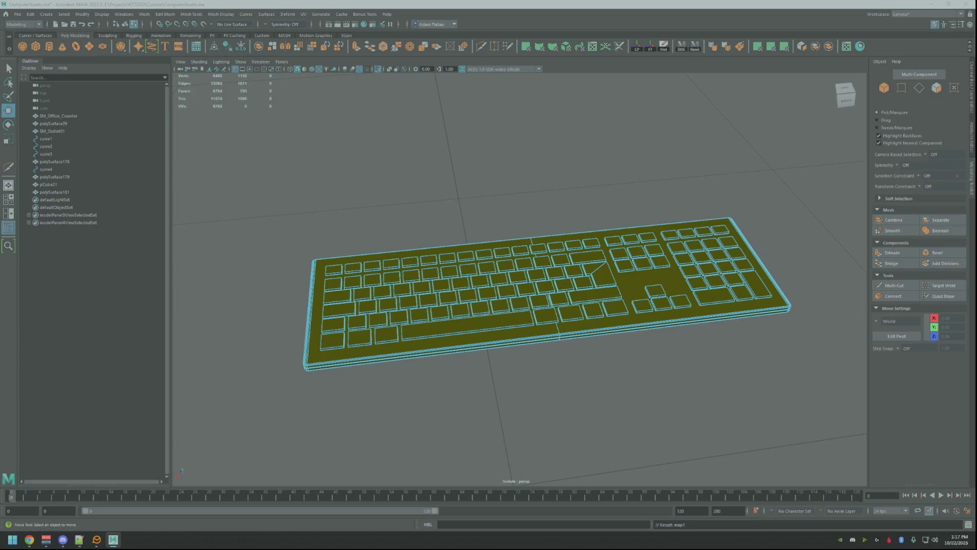
key("g")
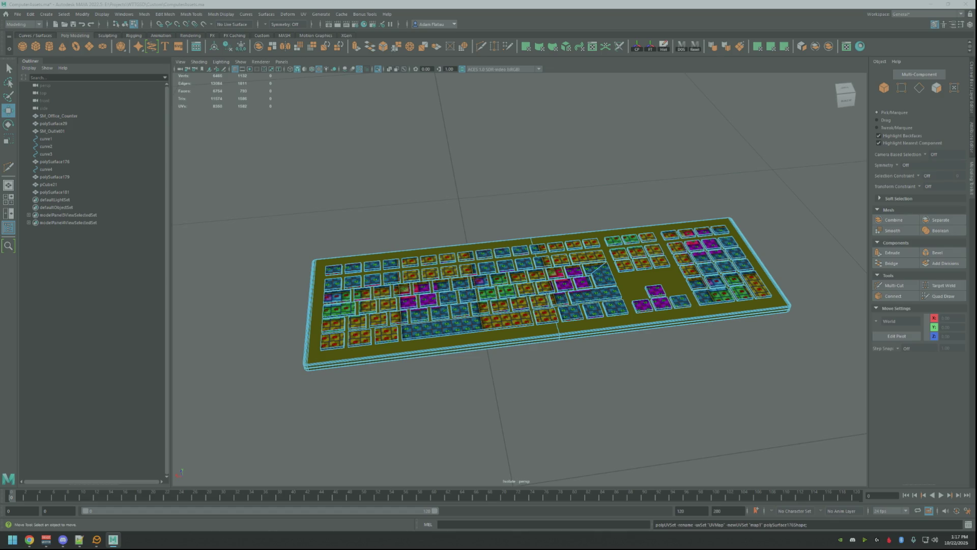
View the keyboard level and centred, then select the faces of one key
key("F12")
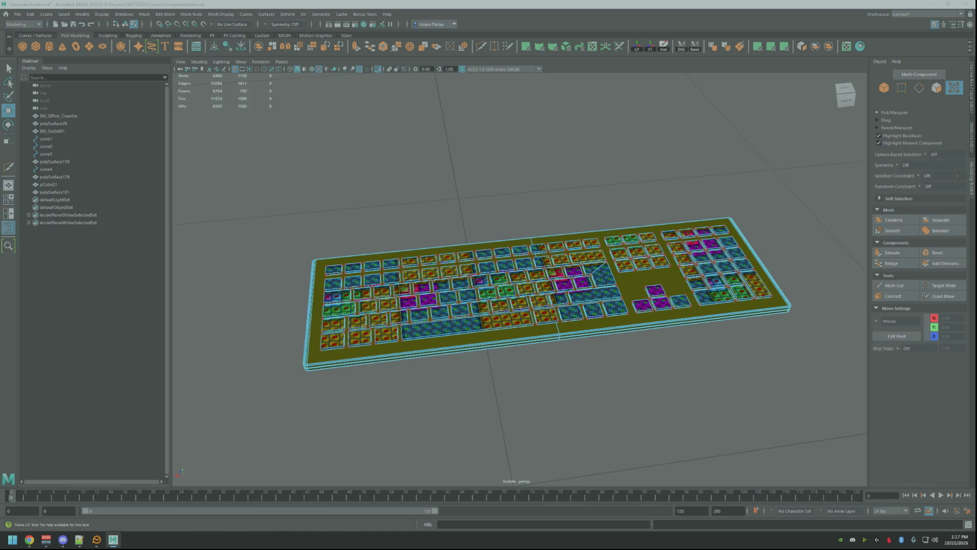
left_click_drag(712, 239, 598, 206, "alt")
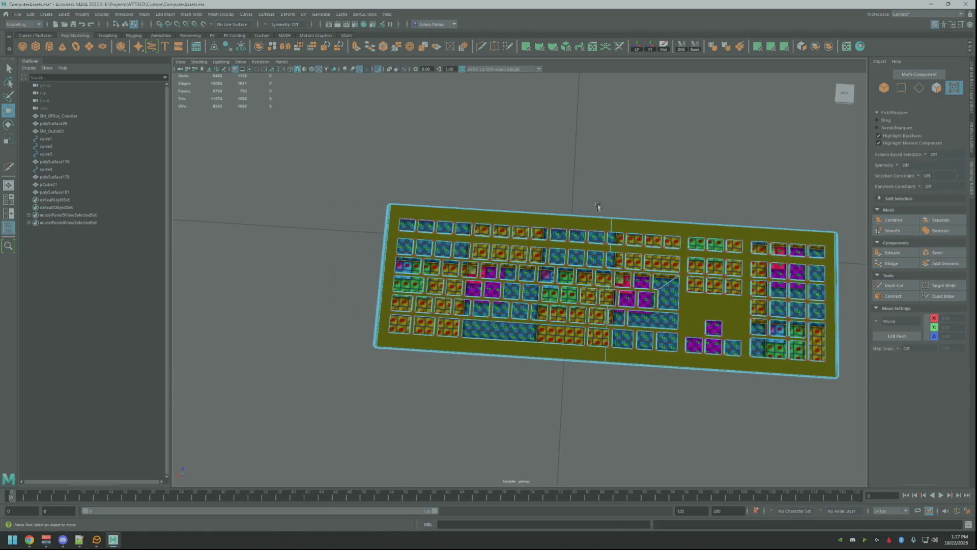
scroll(598, 206, "up", 3)
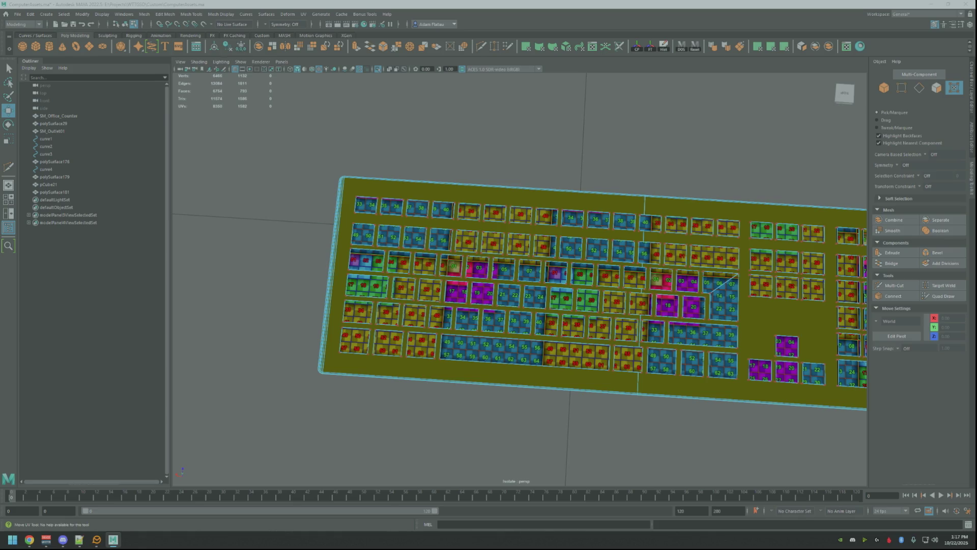
left_click_drag(812, 201, 742, 184, "alt")
middle_click_drag(741, 184, 706, 182, "alt")
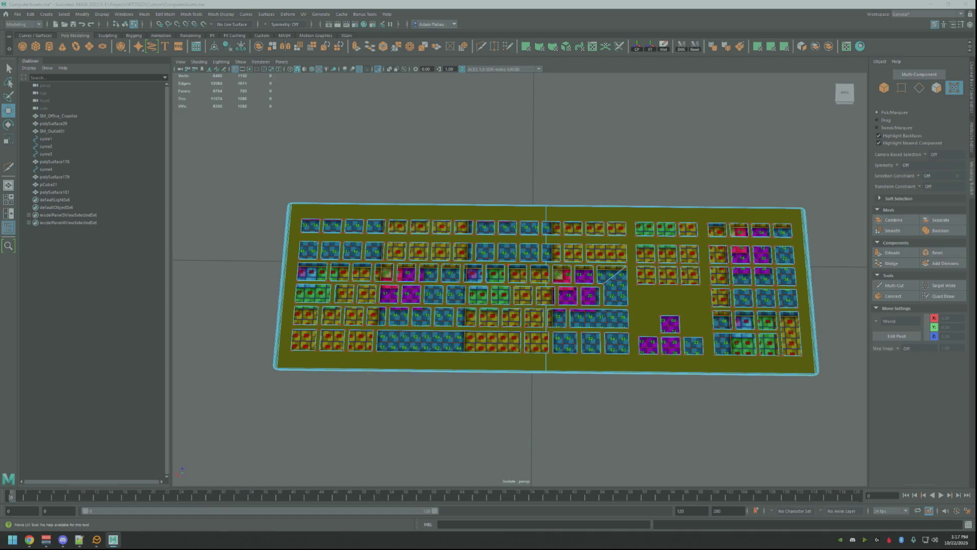
key("w")
left_click(509, 277)
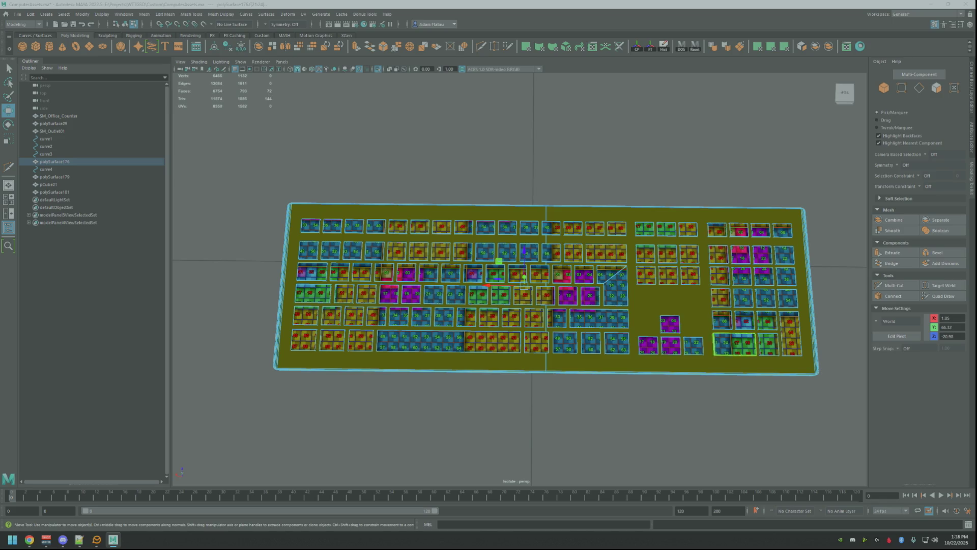
Select faces on several keys to offset their texture numbers
left_click(723, 305)
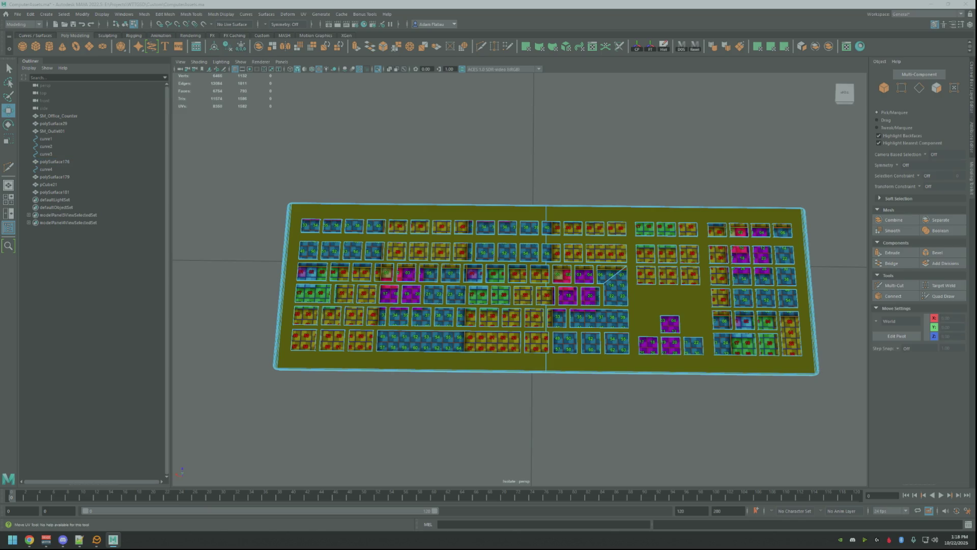
left_click(55, 161)
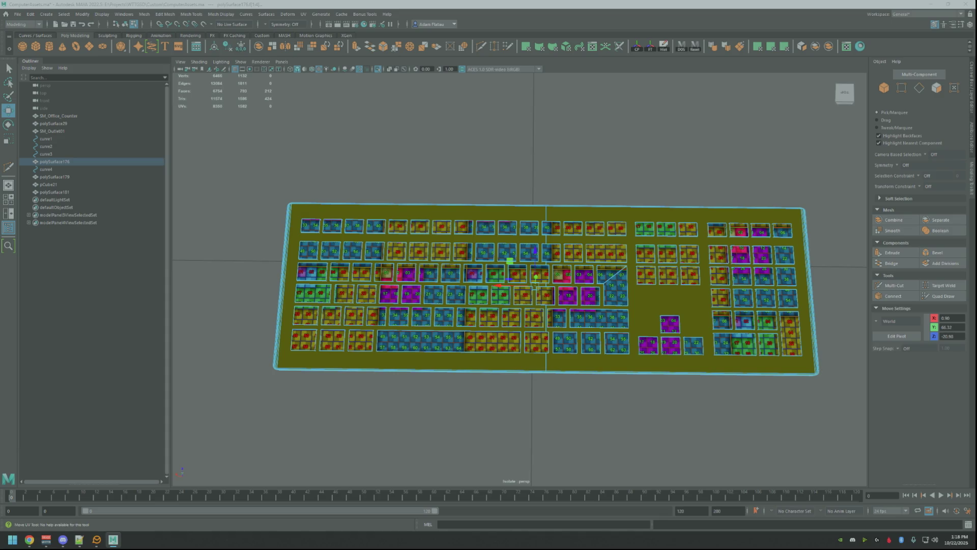
left_click(546, 284, "shift")
left_click(766, 298, "shift")
left_click(611, 417)
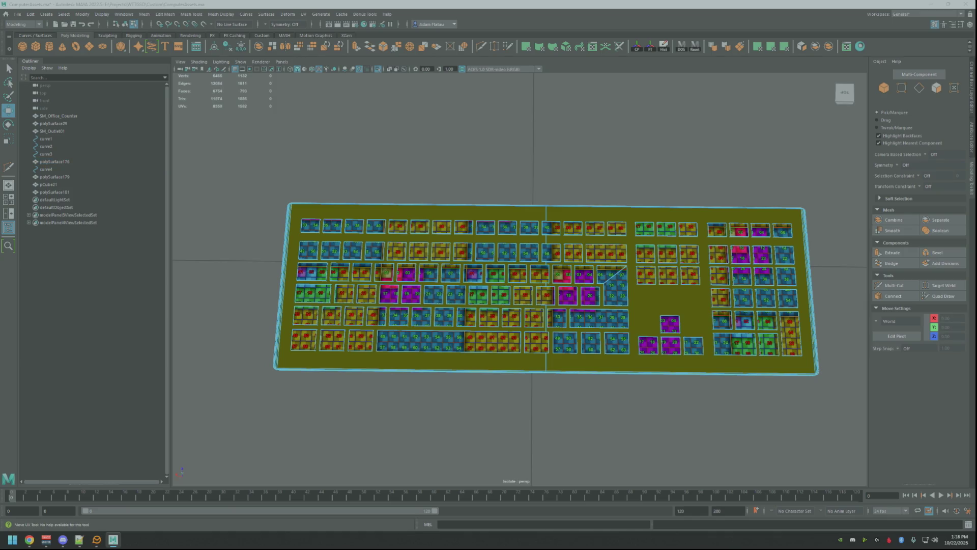
Undo the unwanted texture shift, select the top-right key's UVs, then clear the selection
key("ctrl+z")
key("ctrl+z")
key("ctrl+z")
key("w")
left_click_drag(711, 219, 784, 255)
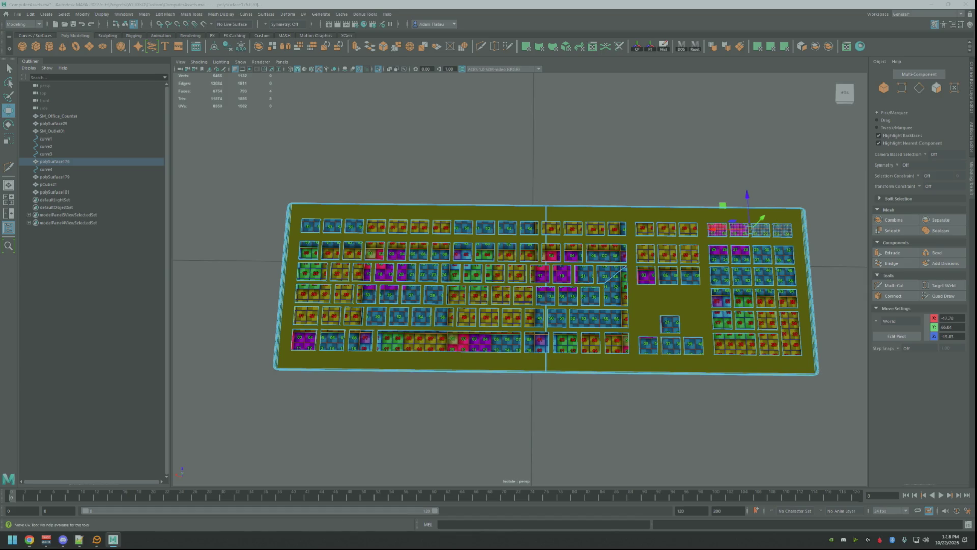
left_click_drag(768, 219, 797, 242)
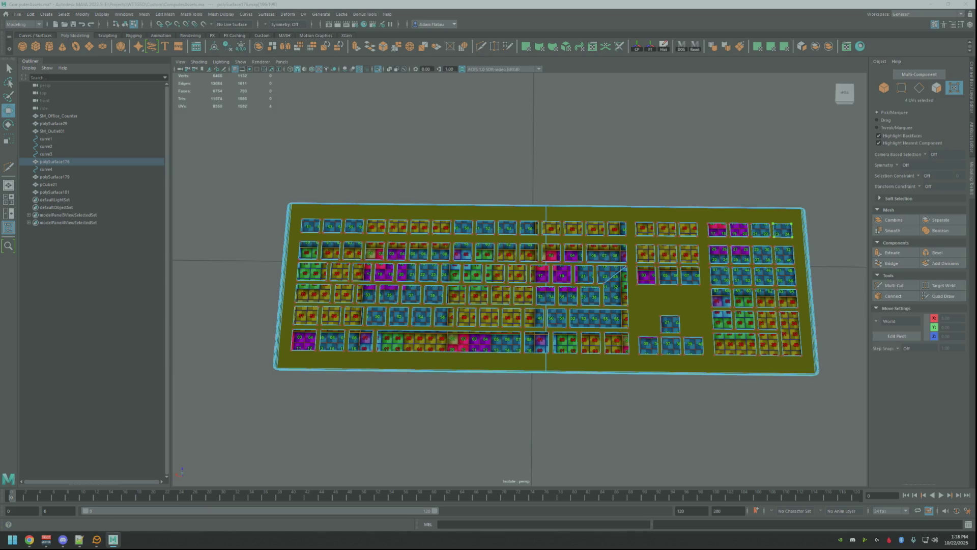
key("Escape")
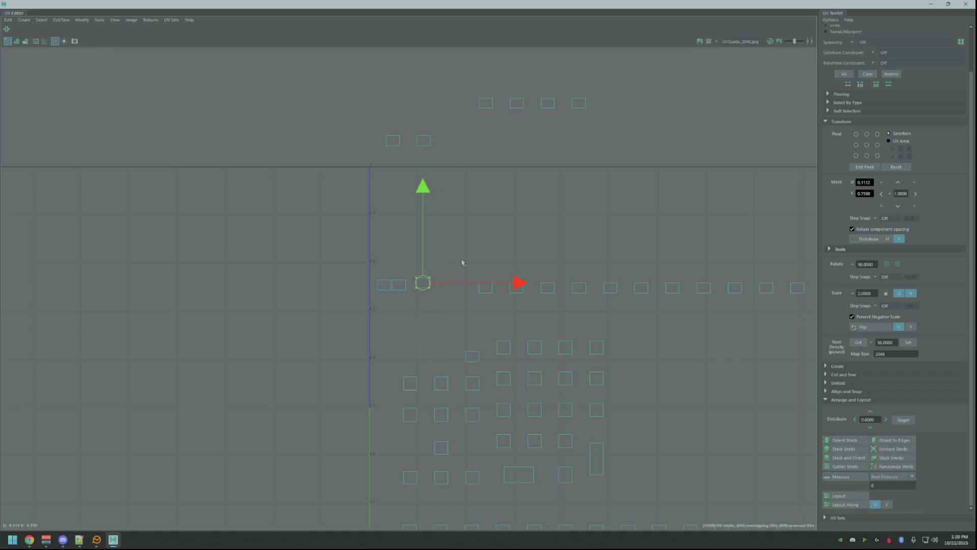
Slide a key shell left and marquee-select both top rows of key shells
left_click_drag(481, 290, 438, 290)
left_click(517, 242)
middle_click_drag(518, 242, 477, 255, "alt")
left_click_drag(425, 269, 456, 305)
left_click_drag(781, 249, 303, 308)
left_click_drag(300, 103, 562, 162)
left_click_drag(596, 84, 421, 137)
mouse_move(233, 83)
left_mouse_down()
mouse_move(284, 116)
mouse_move(764, 297)
left_mouse_up()
Stack and orient the selected shells, move the stack into place, and close the UV Editor
left_click(853, 459)
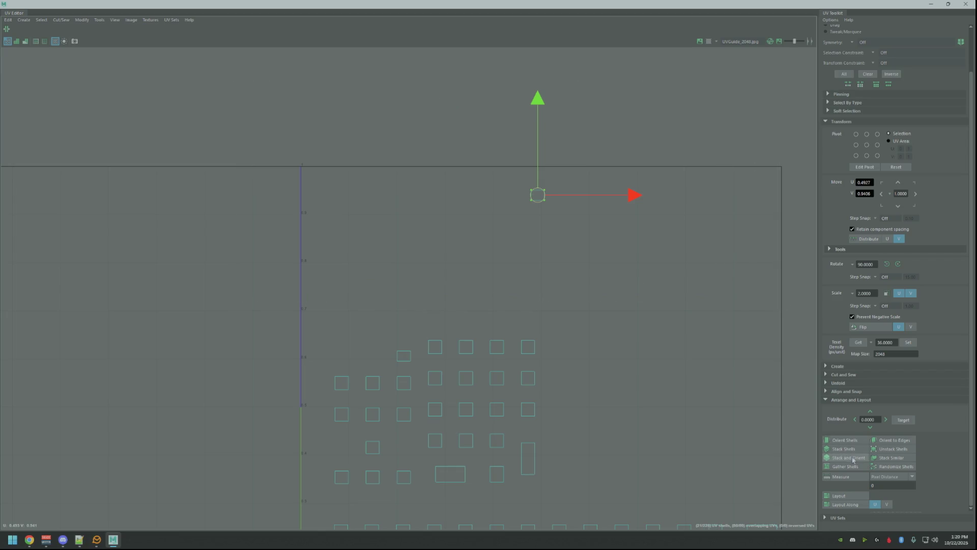
left_click_drag(537, 201, 345, 262)
left_click(669, 165)
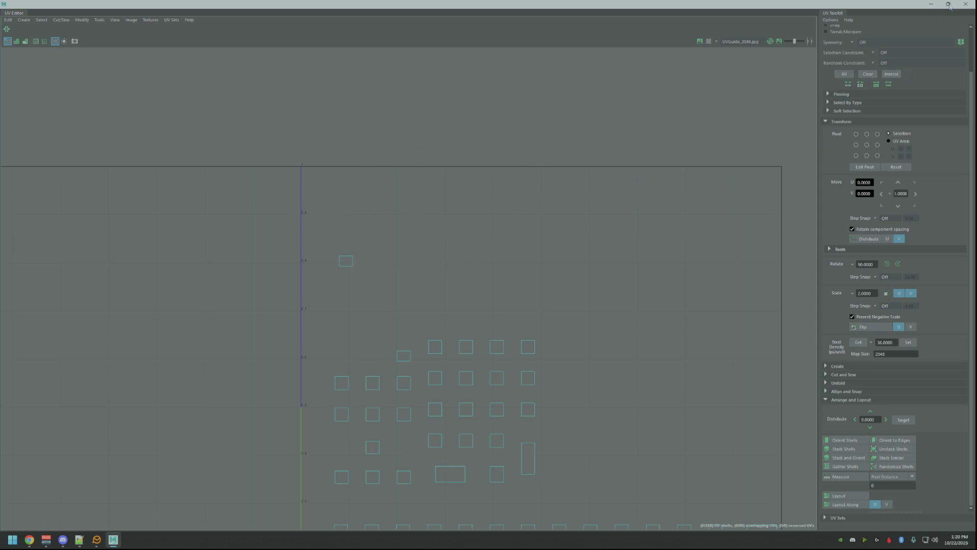
left_click(948, 4)
left_click(759, 136)
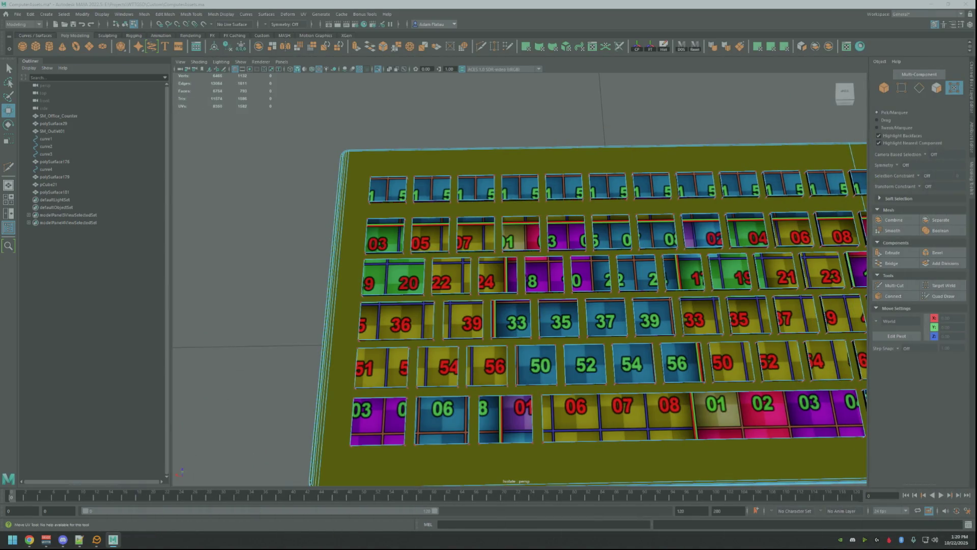
Switch to UV shell selection on the top row and pick the third keycap for UV moving
left_click(55, 161)
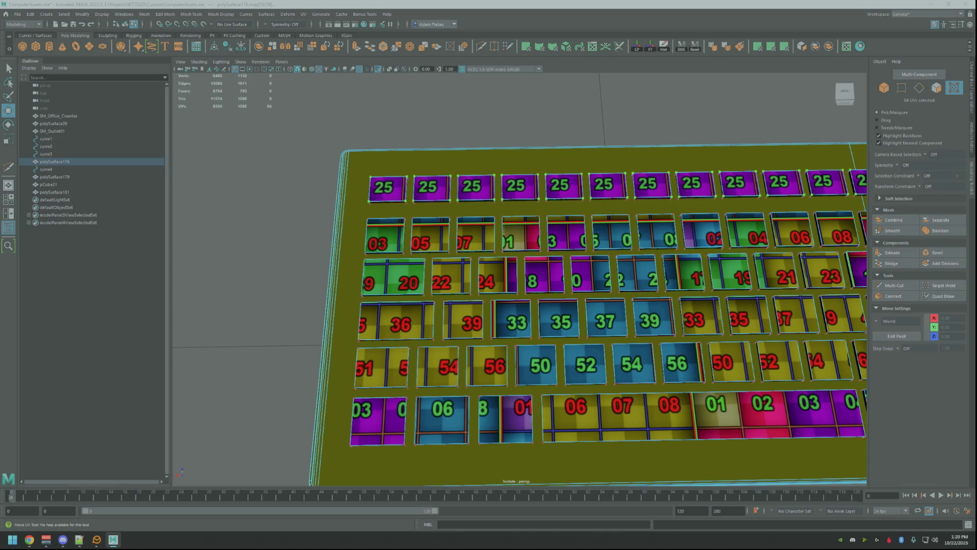
middle_click_drag(430, 178, 488, 222, "alt")
mouse_move(489, 229)
right_mouse_down()
mouse_move(523, 247)
mouse_move(516, 252)
right_mouse_up()
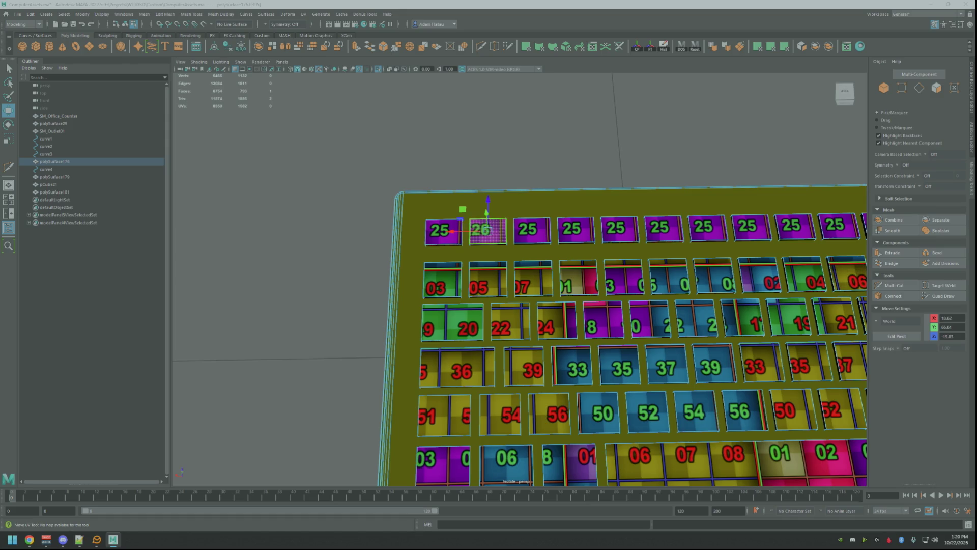
left_click(543, 232)
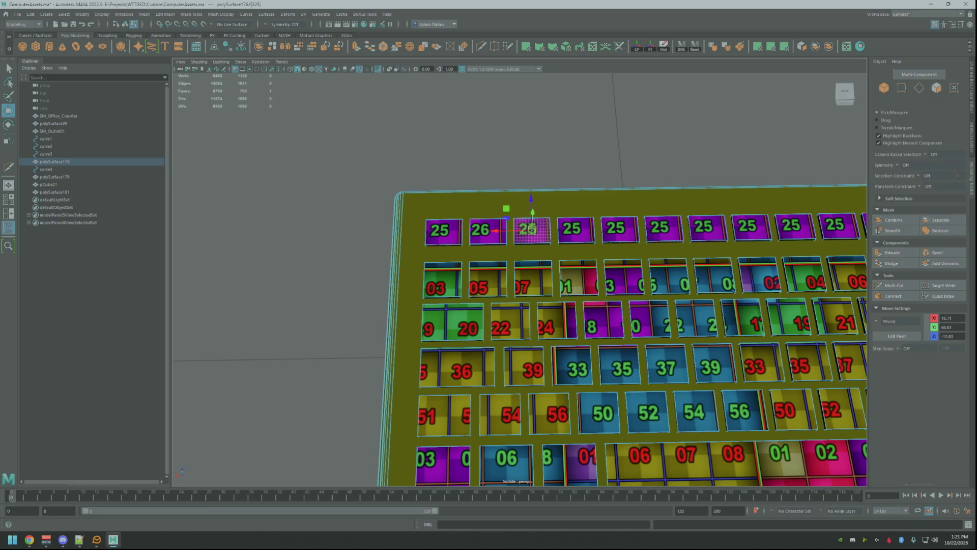
key("Right")
key("Right")
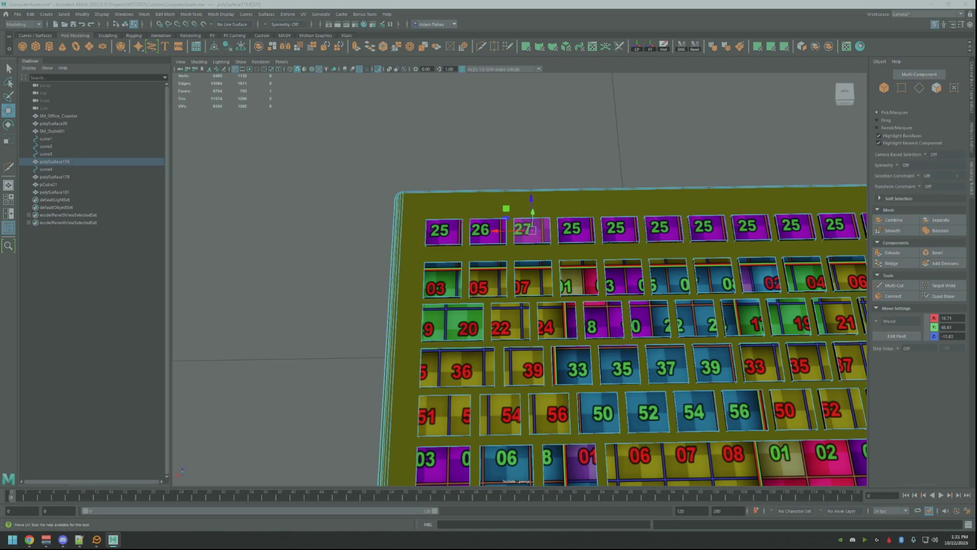
Slide the fourth and fifth top-row keycaps' textures to show 28 and 29
middle_click_drag(532, 231, 456, 238, "alt")
left_click(507, 236)
left_click_drag(490, 236, 496, 237)
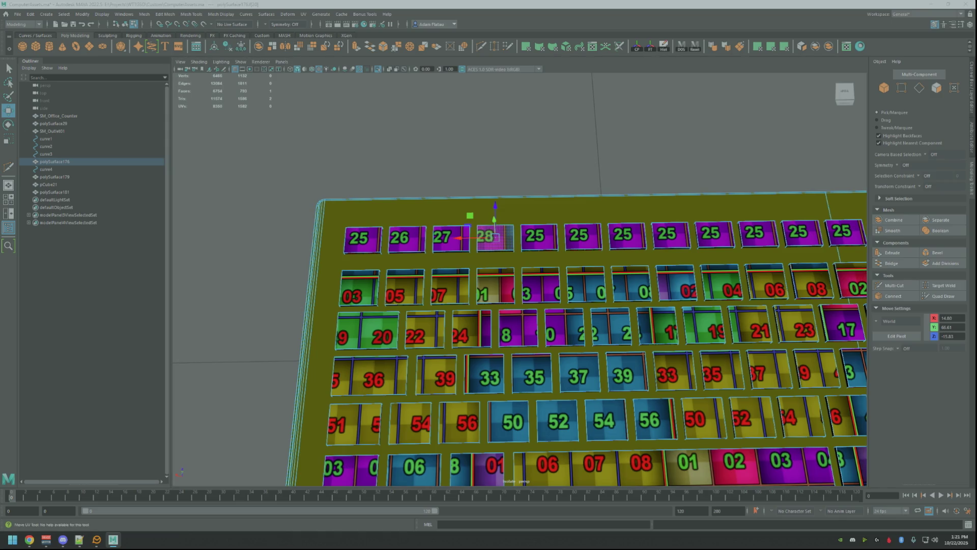
left_click(546, 238)
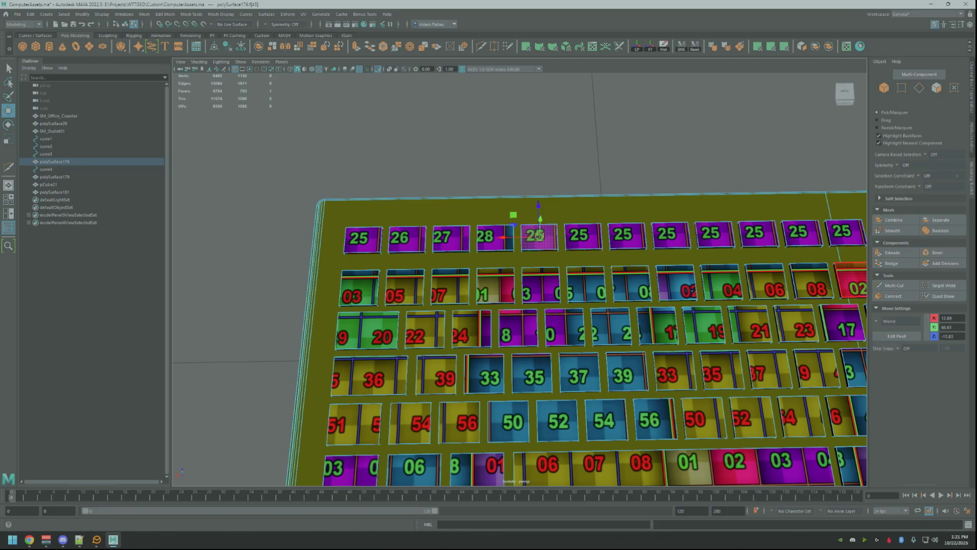
left_click_drag(532, 235, 540, 235)
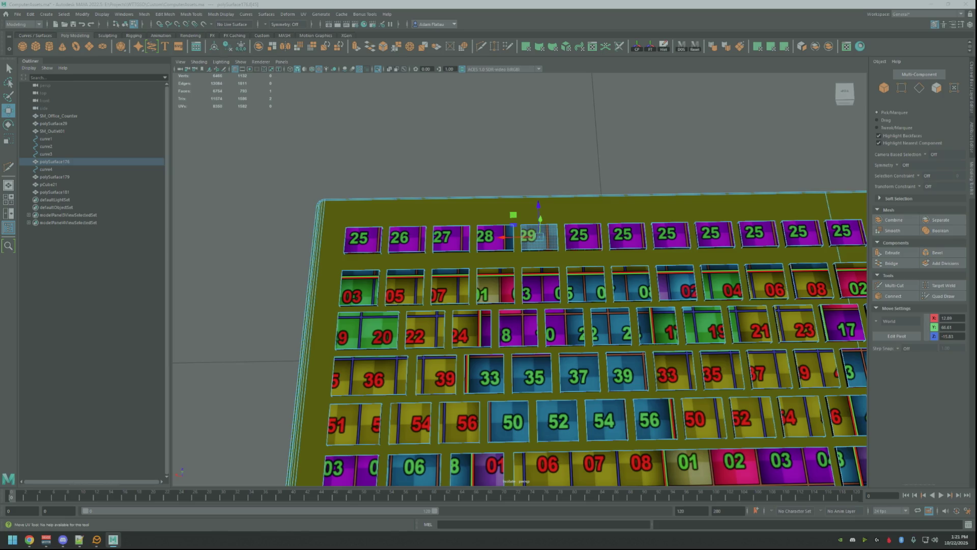
Offset the sixth and seventh top-row keycaps' textures to show 30 and 31
scroll(701, 235, "up", 5)
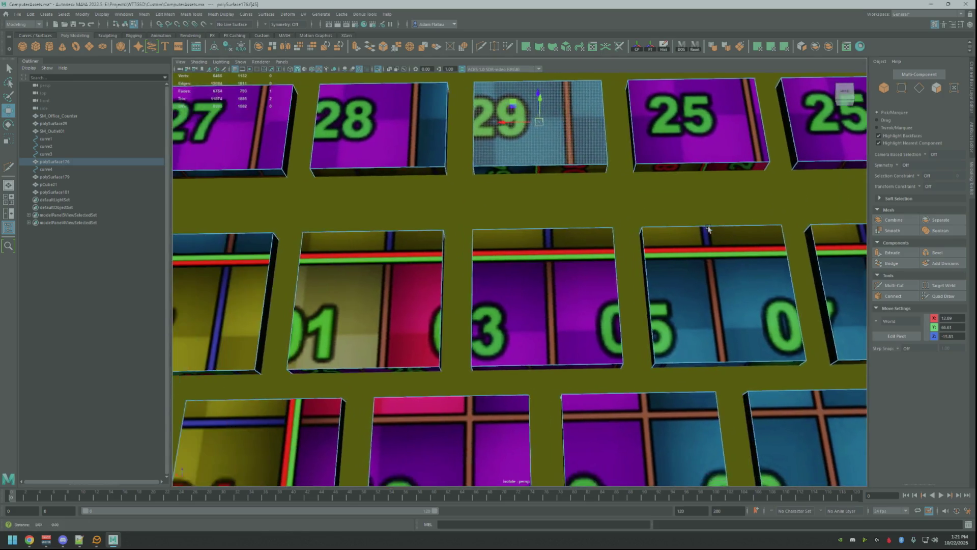
scroll(701, 236, "down", 3)
scroll(701, 236, "up", 3)
scroll(540, 225, "down", 3)
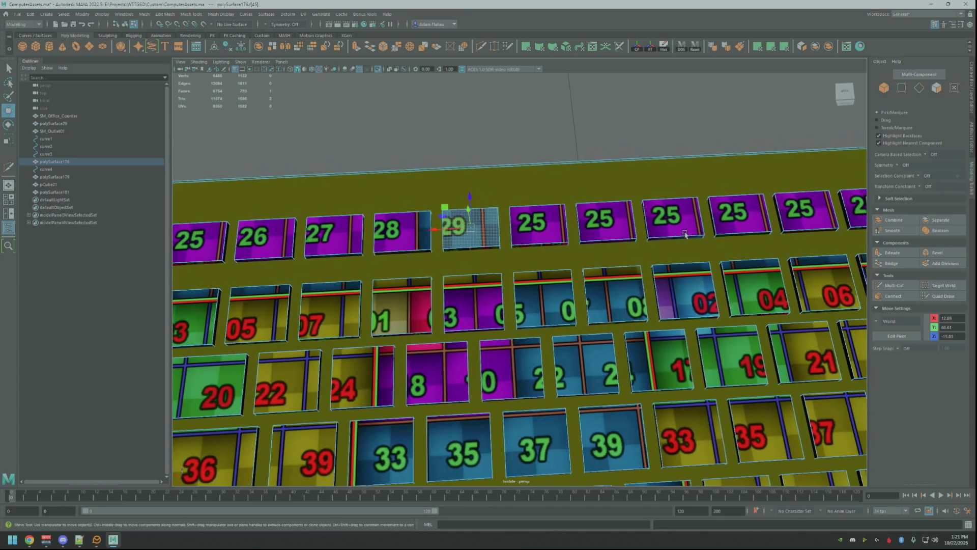
scroll(541, 225, "up", 3)
left_click(540, 225)
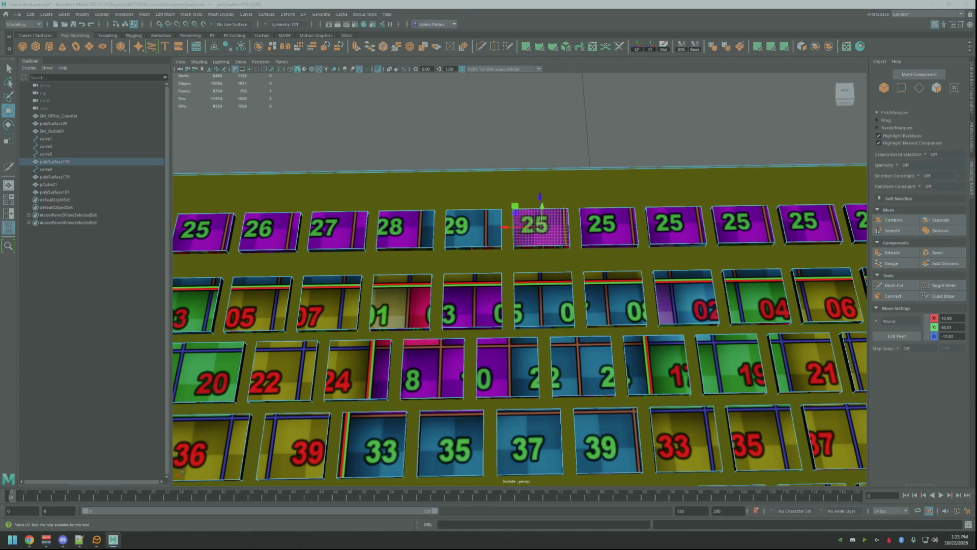
left_click_drag(540, 226, 534, 225)
scroll(779, 250, "down", 5)
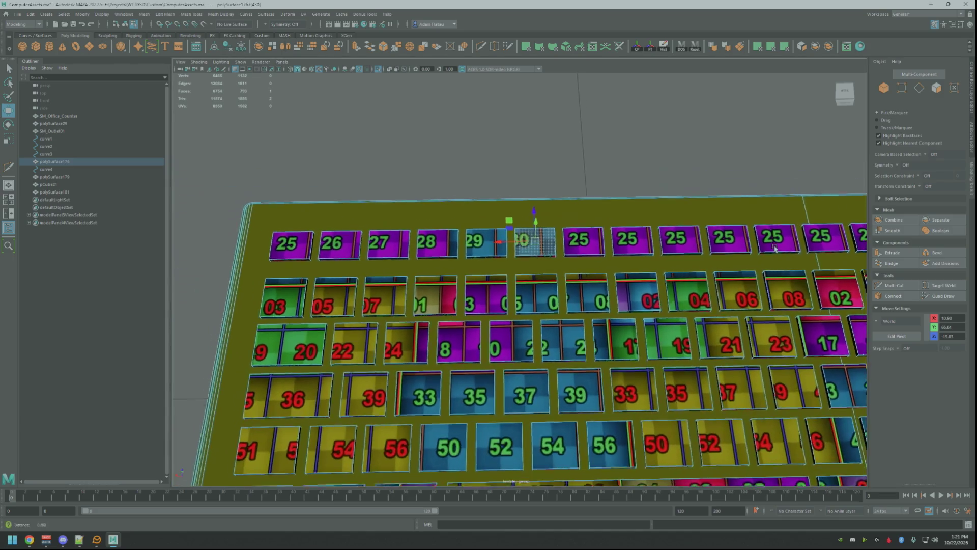
scroll(530, 249, "up", 1)
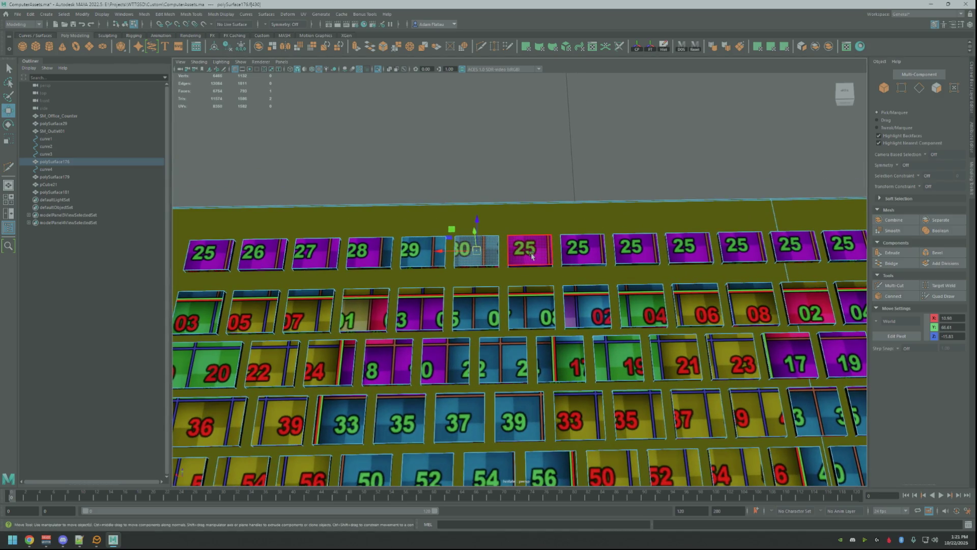
left_click(529, 249)
left_click_drag(529, 248, 537, 250)
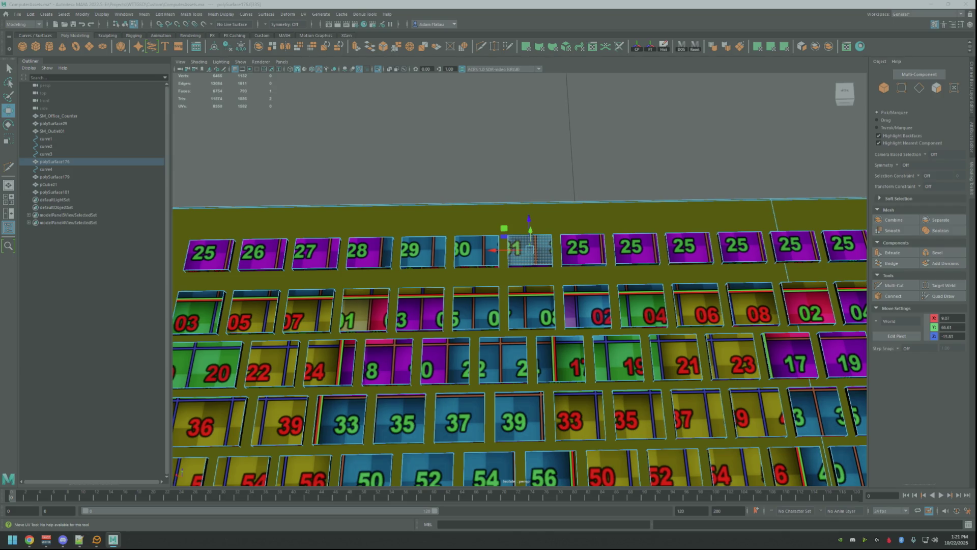
Slide the eighth keycap's texture to show 32 and shift the ninth to the next number
left_click(580, 257)
left_click_drag(580, 257, 583, 257)
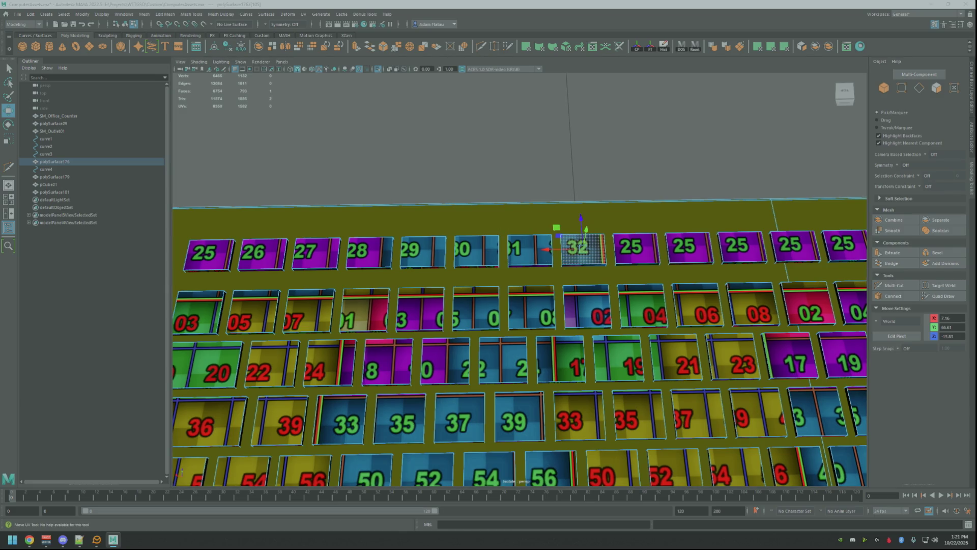
left_click_drag(583, 257, 588, 257)
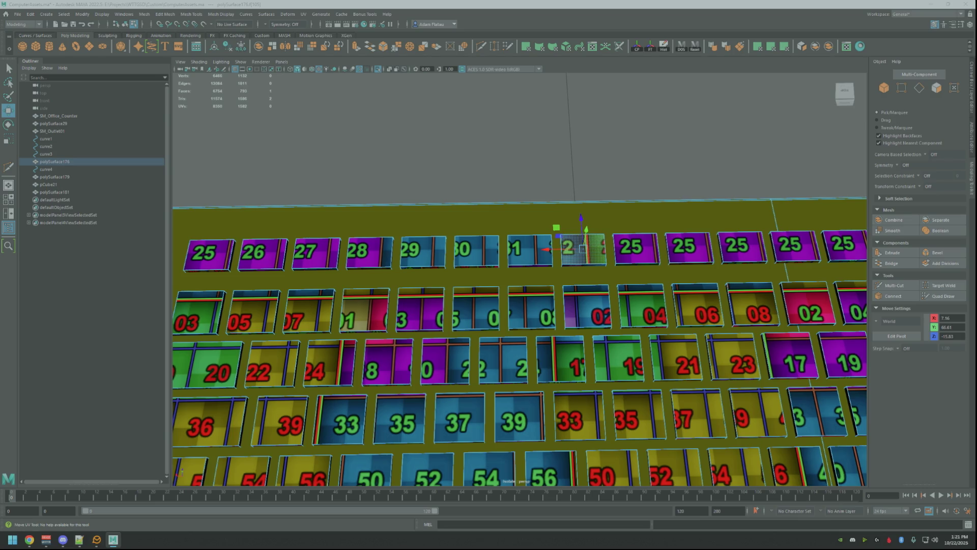
left_click(649, 251)
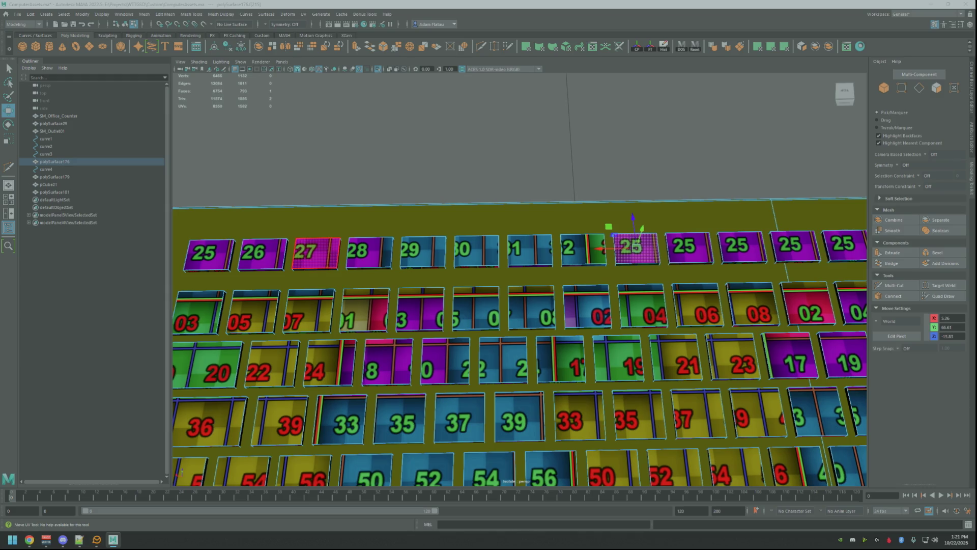
left_click_drag(632, 248, 644, 248)
Offset the next 25 keycaps, sliding one from 25 to 27 and on until 7 shows
key("w")
left_click(701, 251)
key("y")
mouse_move(685, 249)
left_mouse_down()
mouse_move(675, 248)
mouse_move(689, 248)
left_mouse_up()
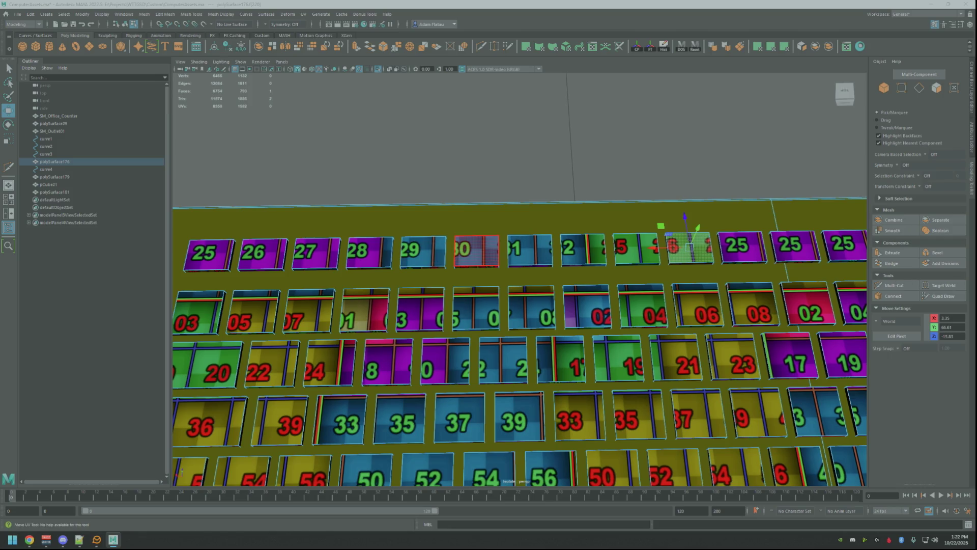
mouse_move(769, 279)
middle_mouse_down("alt")
mouse_move(585, 285)
mouse_move(742, 283)
mouse_move(825, 268)
middle_mouse_up("alt")
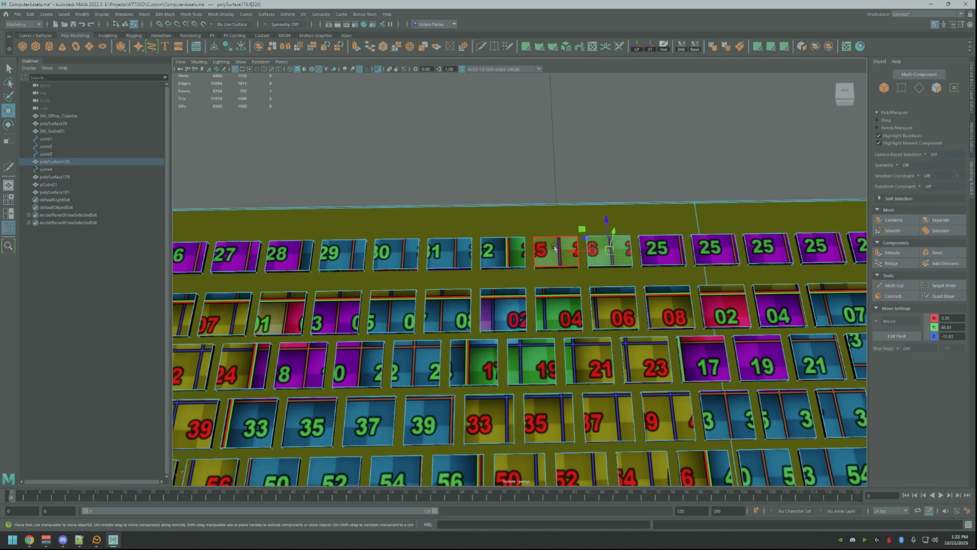
left_click(661, 250)
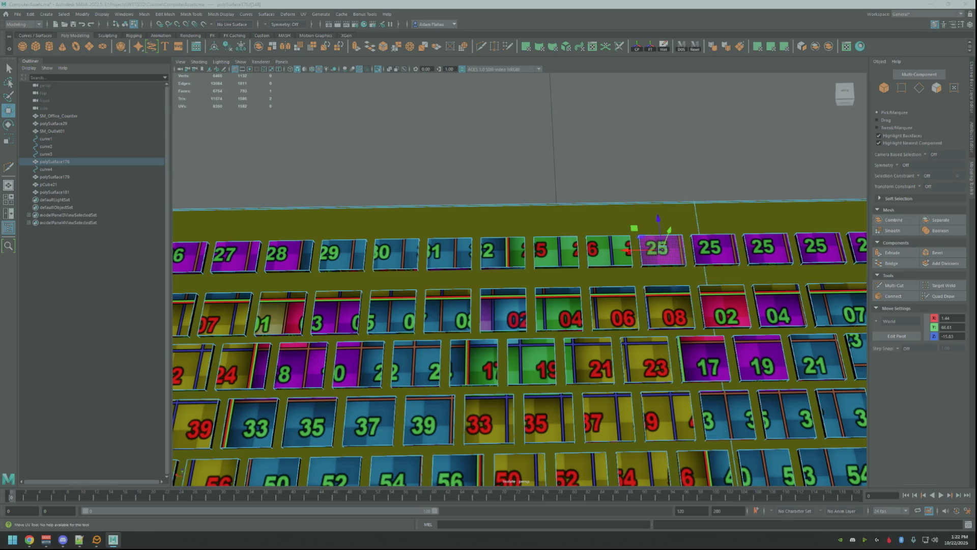
left_click(611, 152)
key("ctrl+z")
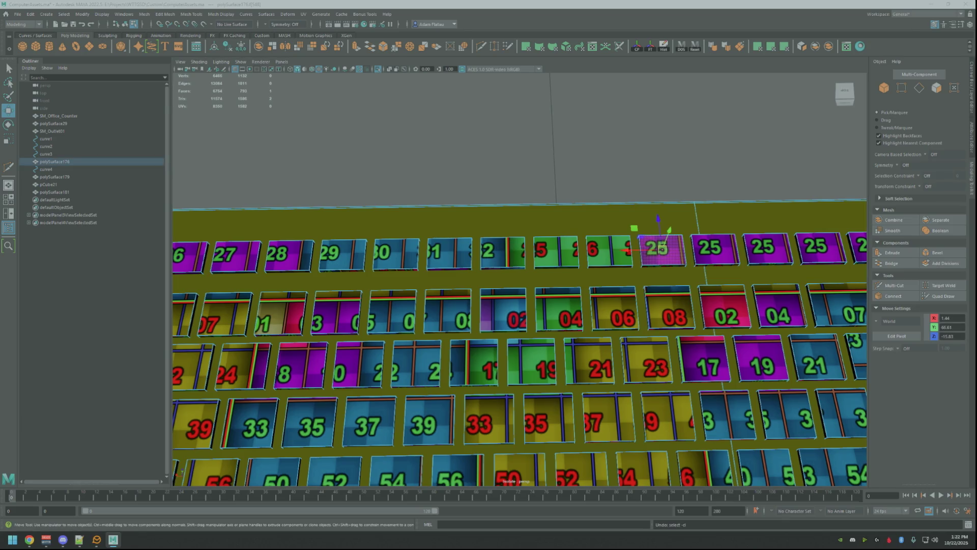
left_click_drag(448, 253, 458, 253)
left_click_drag(662, 249, 631, 249)
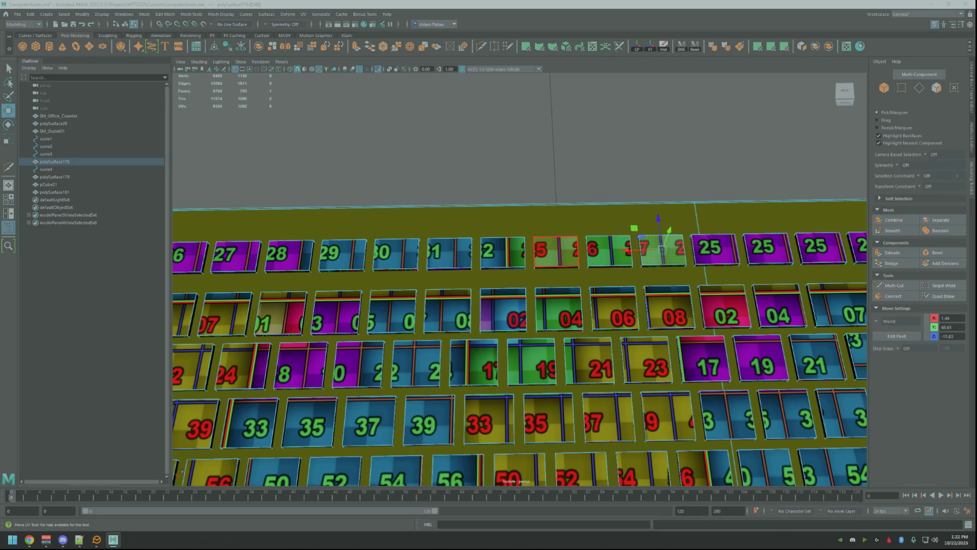
Reselect the earlier, rightmost and 7-showing top-row keycaps to check them
left_click(555, 252)
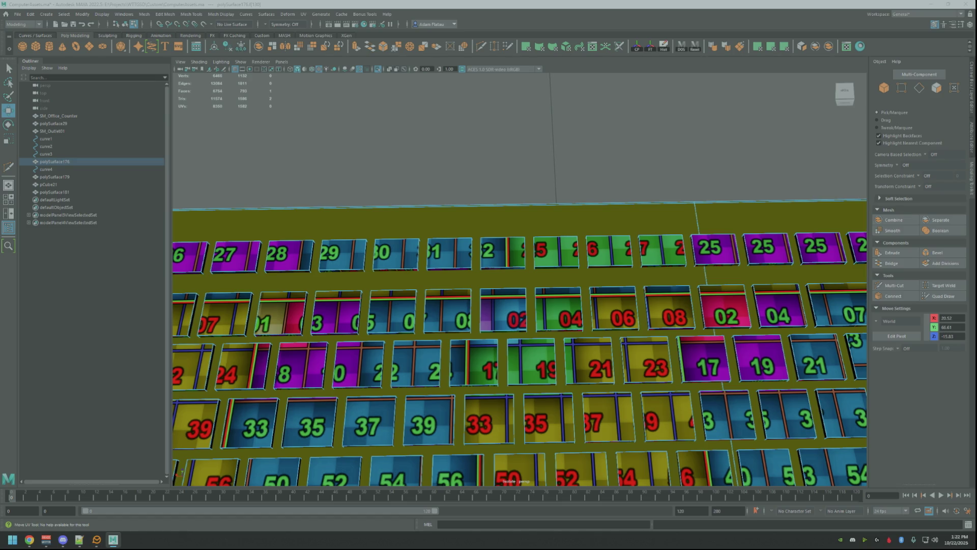
left_click(859, 247)
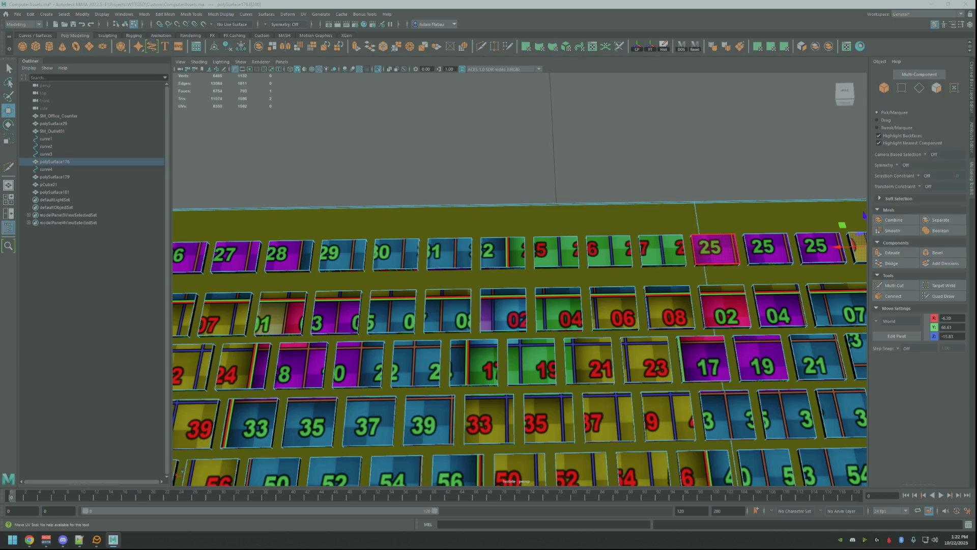
left_click(715, 250)
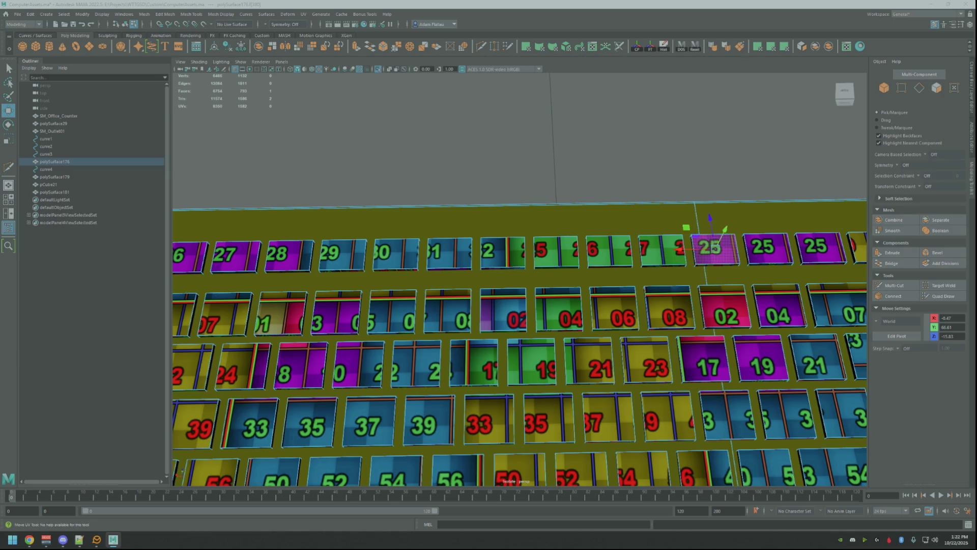
left_click(356, 277)
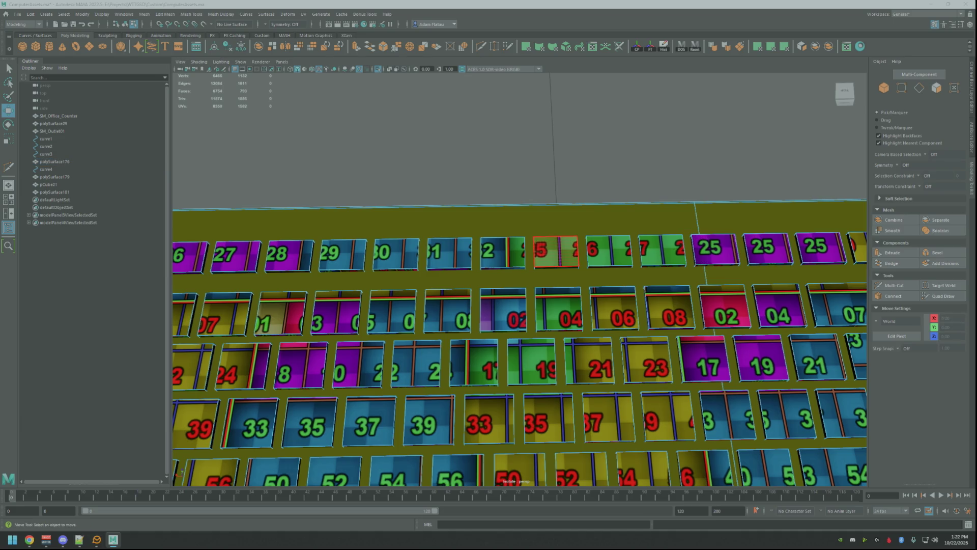
left_click(357, 278)
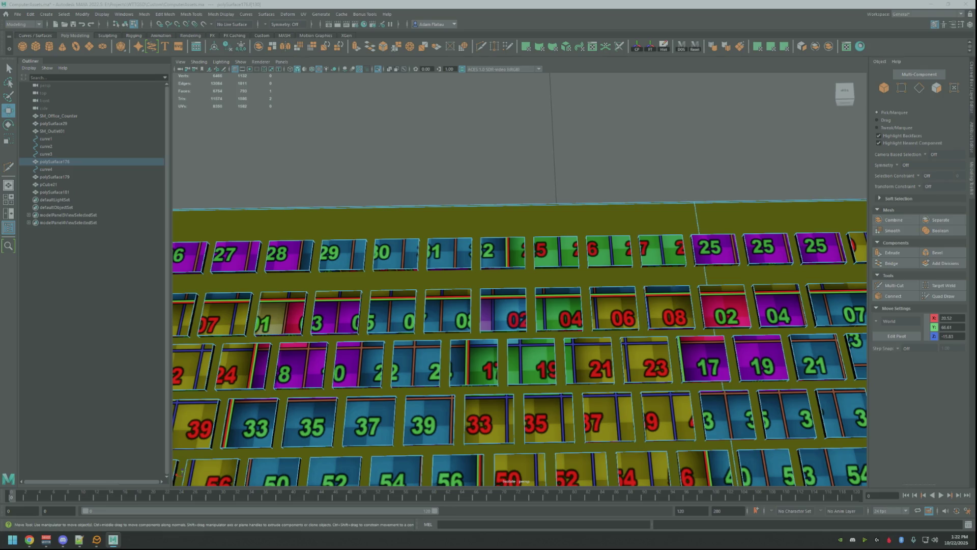
left_click(859, 247)
left_click(859, 246, "ctrl")
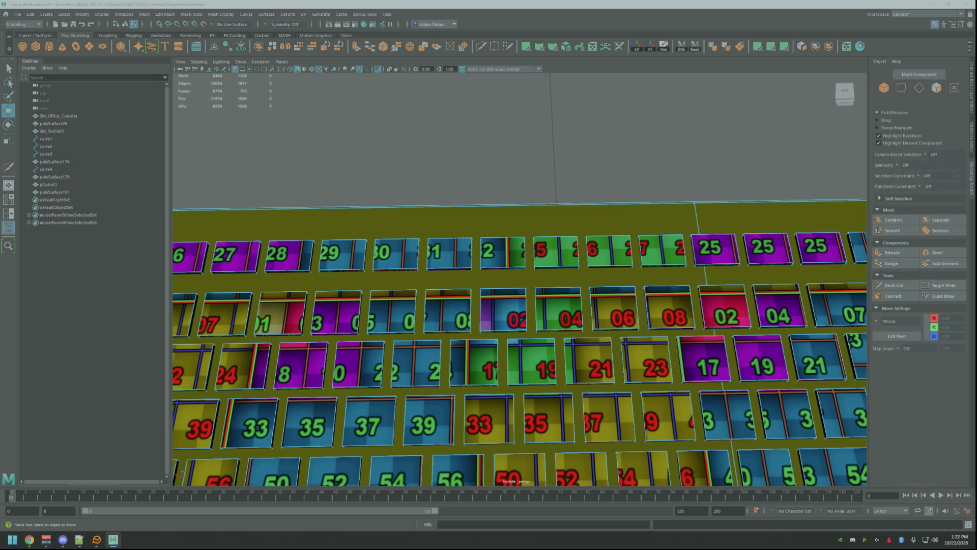
left_click(662, 251)
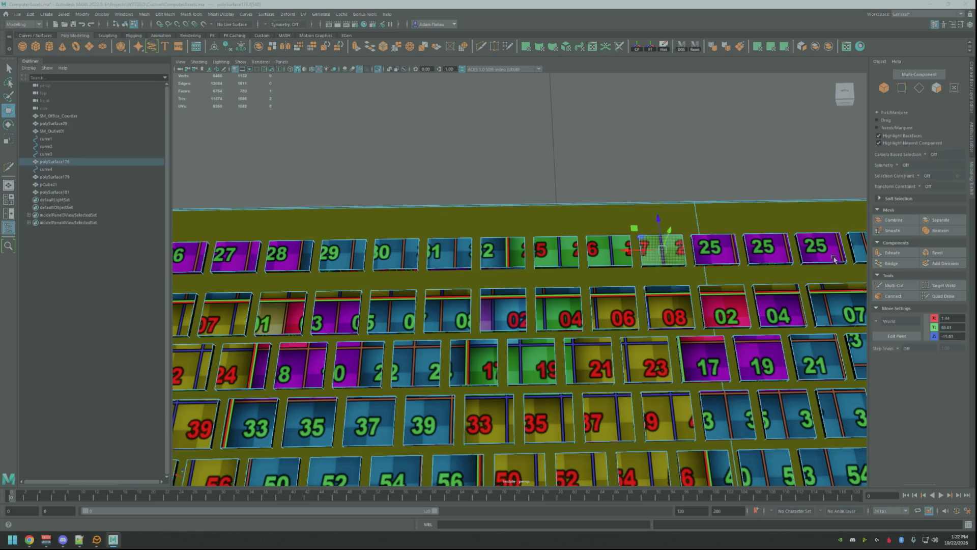
Slide the next purple 25 keycap's texture to show 26
middle_click_drag(834, 258, 754, 259, "alt")
left_click(634, 249)
left_click_drag(634, 248, 634, 249)
key("w")
scroll(600, 250, "down", 1)
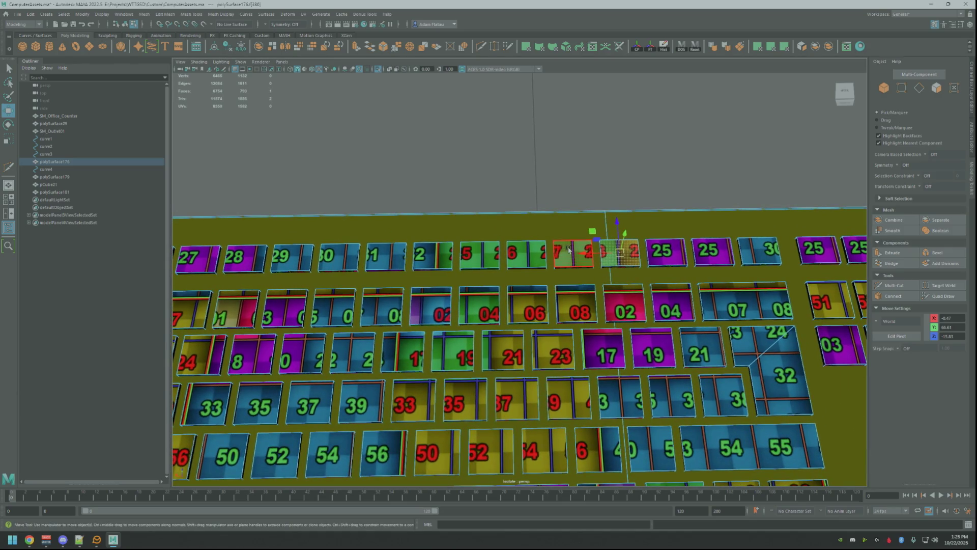
Slide the first purple 25 key face's texture onto another number
left_click(664, 250)
key("ctrl+w")
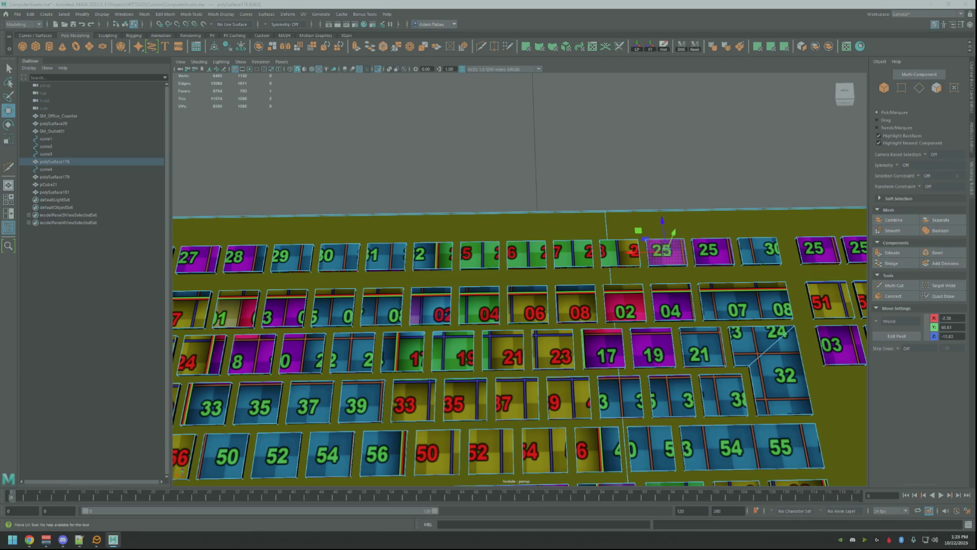
left_click_drag(663, 250, 650, 258)
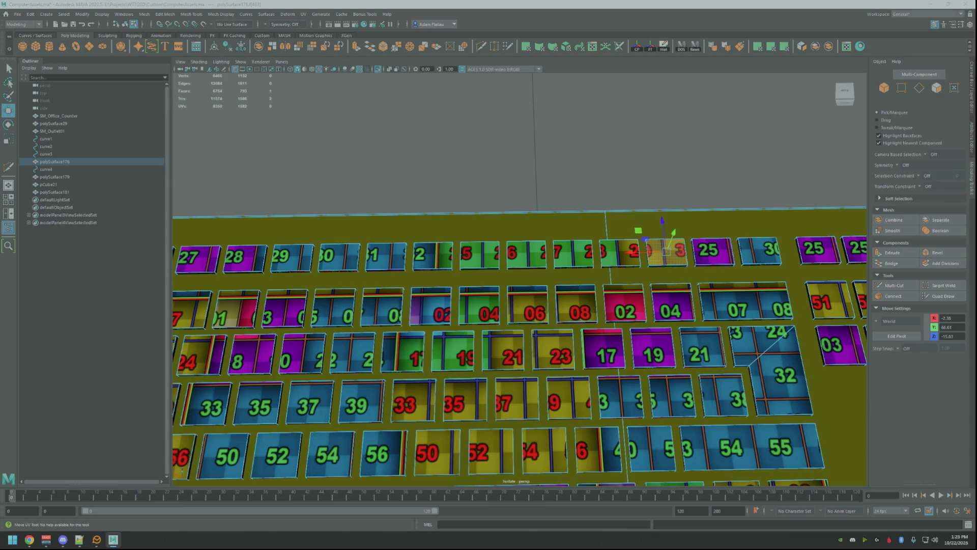
key("w")
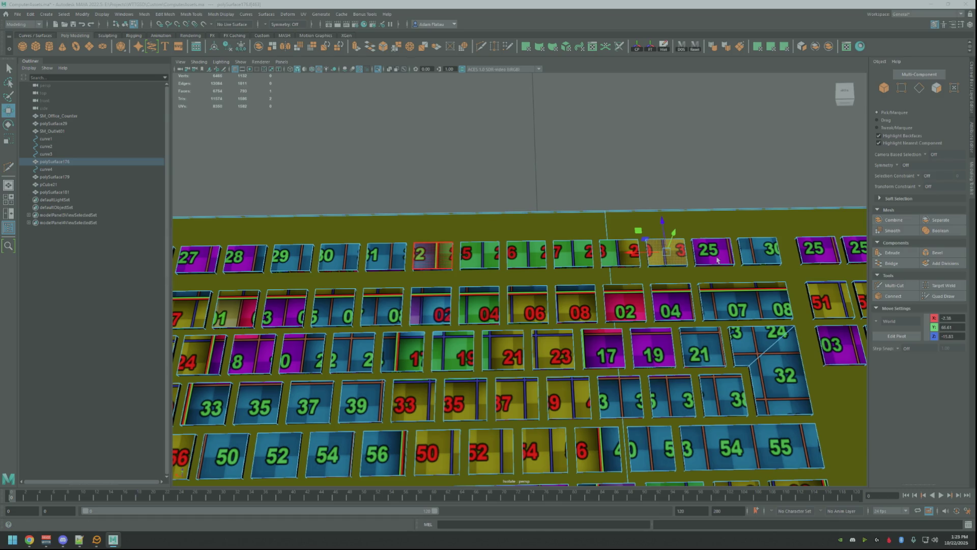
Offset the next purple 25 key faces' textures to show 32 and 31
left_click(716, 253)
key("y")
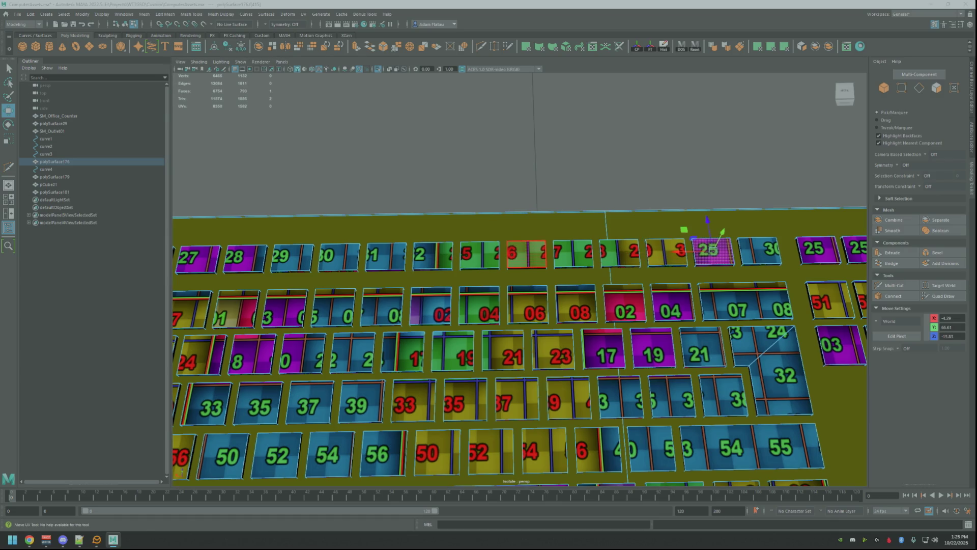
left_click_drag(712, 252, 717, 250)
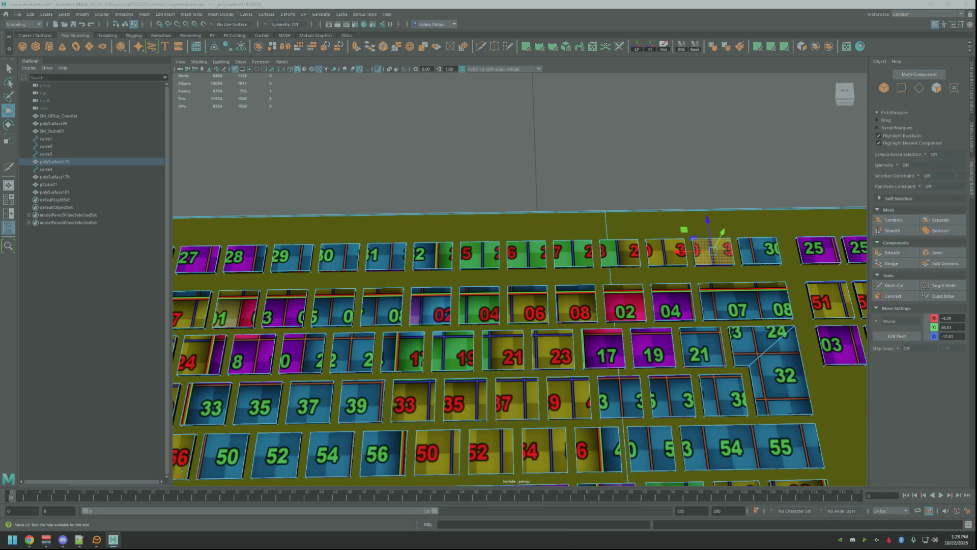
middle_click_drag(713, 249, 575, 275, "alt")
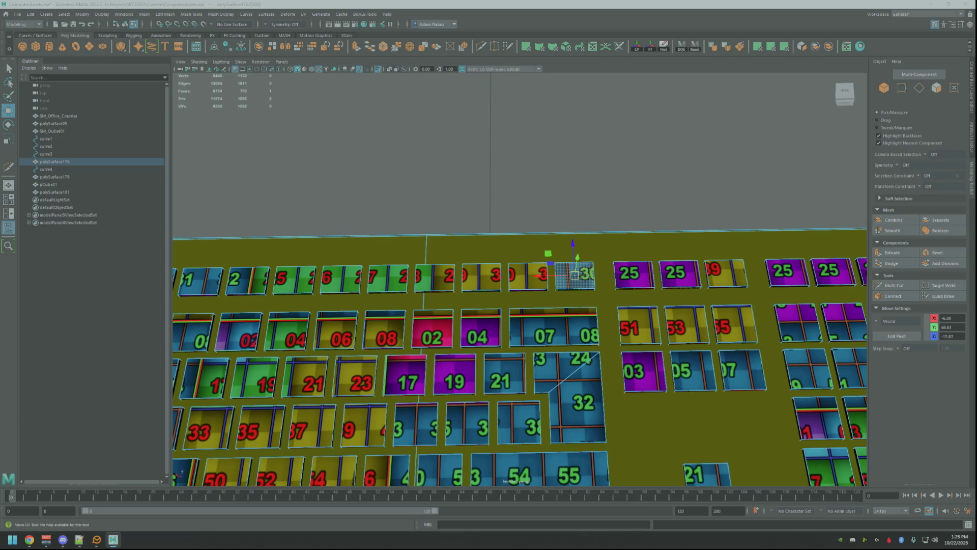
mouse_move(574, 275)
left_mouse_down()
mouse_move(566, 275)
mouse_move(574, 275)
left_mouse_up()
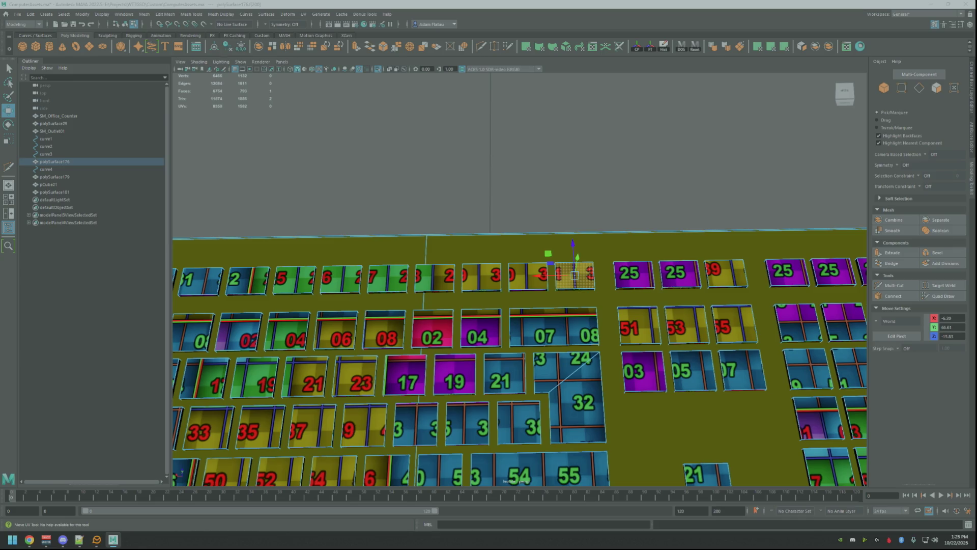
left_click(631, 272)
left_click_drag(631, 272, 634, 276)
left_click(679, 274)
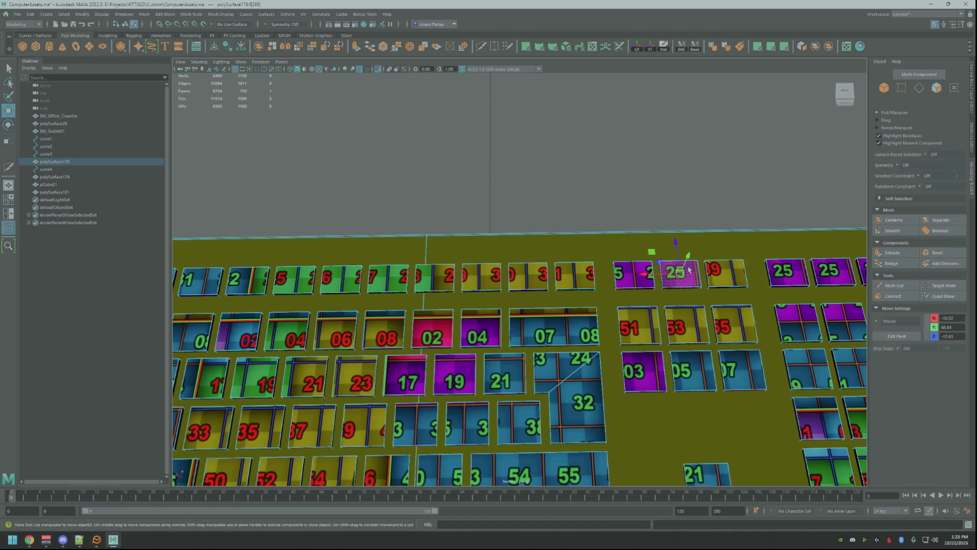
Slide the 39 key's texture to 52, then further to show 54
left_click(29, 539)
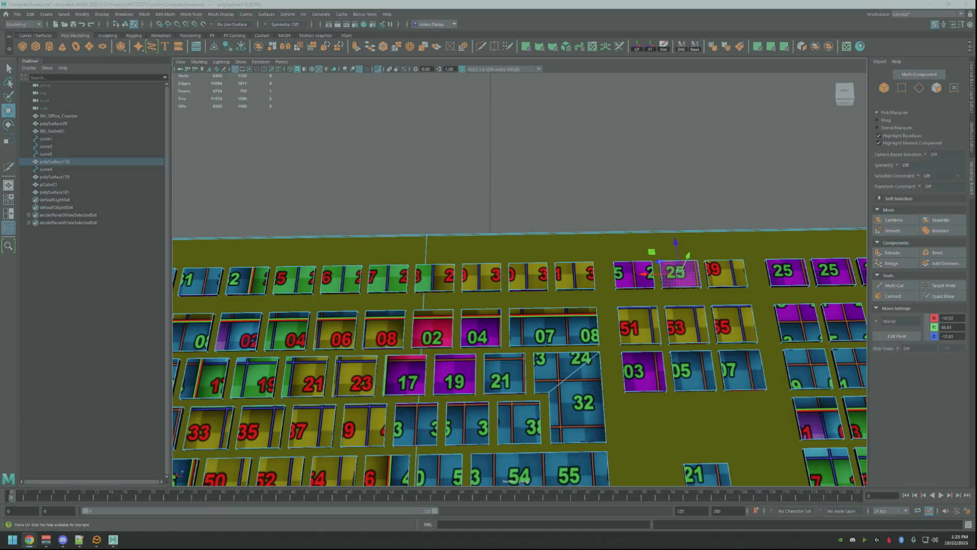
key("alt+Tab")
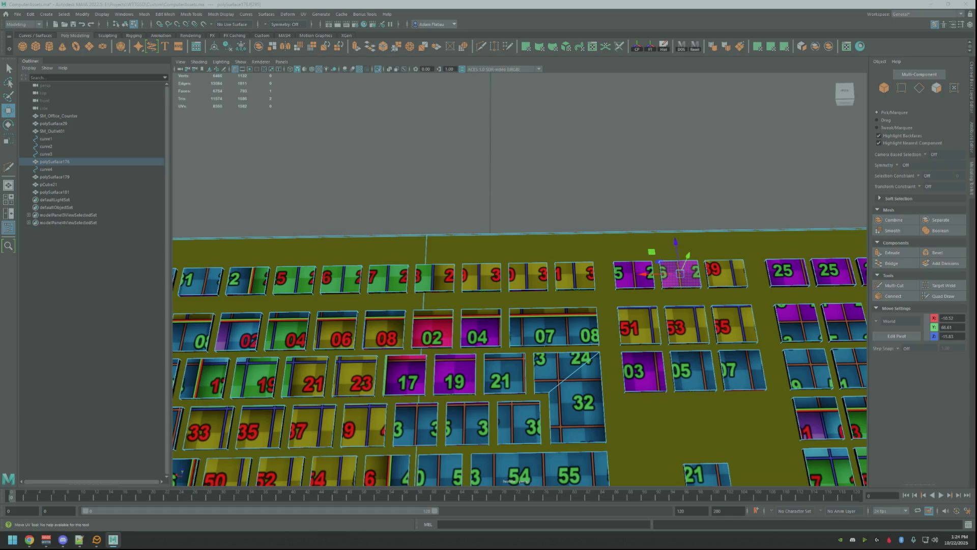
left_click(730, 265)
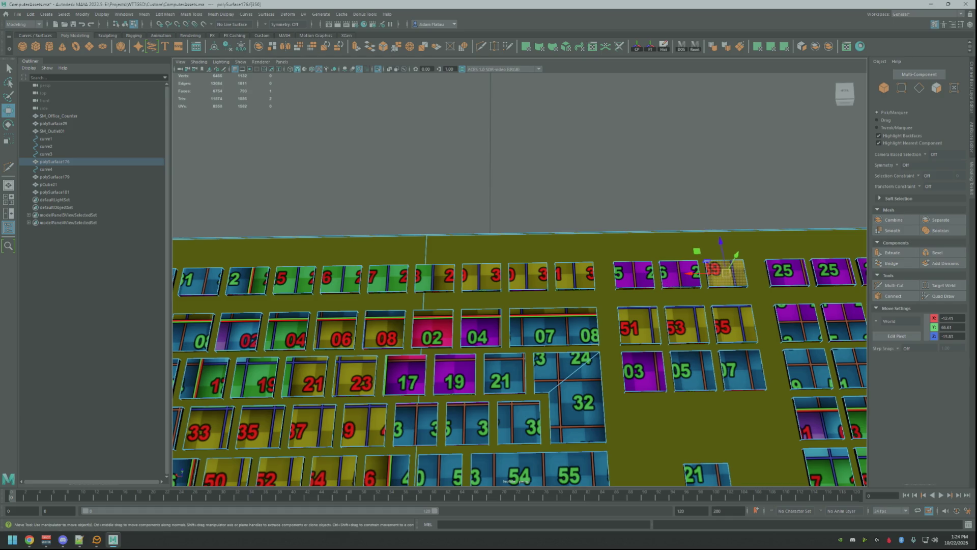
mouse_move(728, 272)
left_mouse_down()
mouse_move(741, 272)
mouse_move(729, 277)
left_mouse_up()
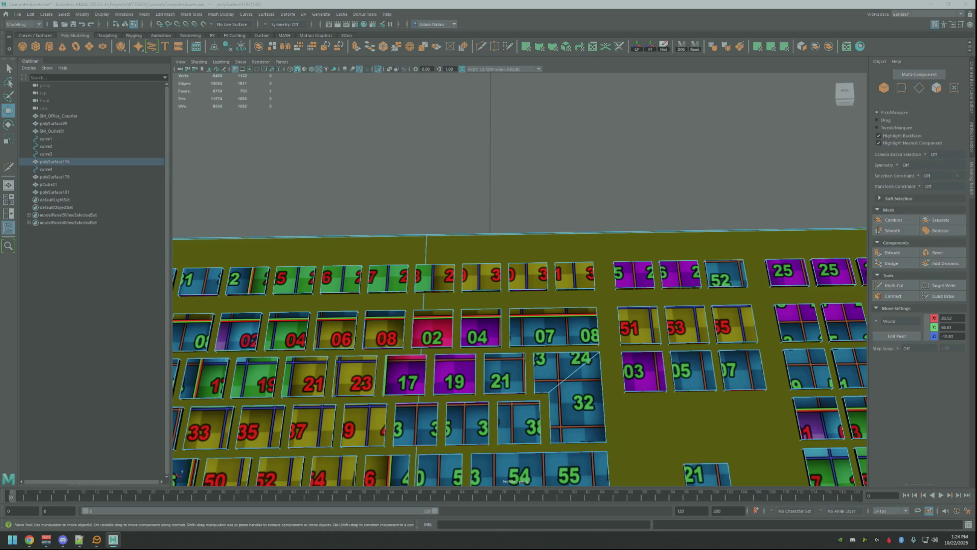
mouse_move(726, 273)
left_mouse_down()
mouse_move(720, 265)
mouse_move(741, 273)
left_mouse_up()
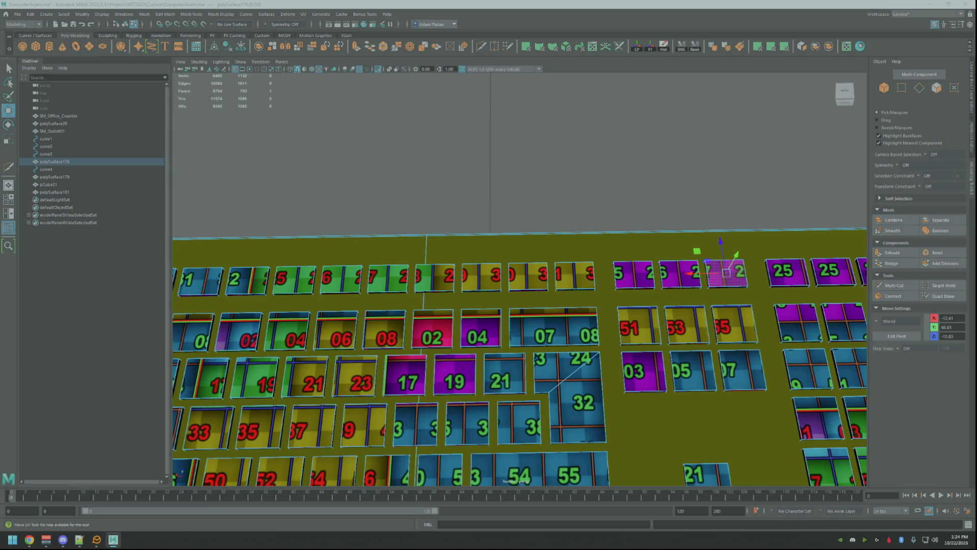
Offset the next 25 key's texture to show 29 and frame the view on another key
scroll(611, 305, "down", 3)
left_click(607, 269)
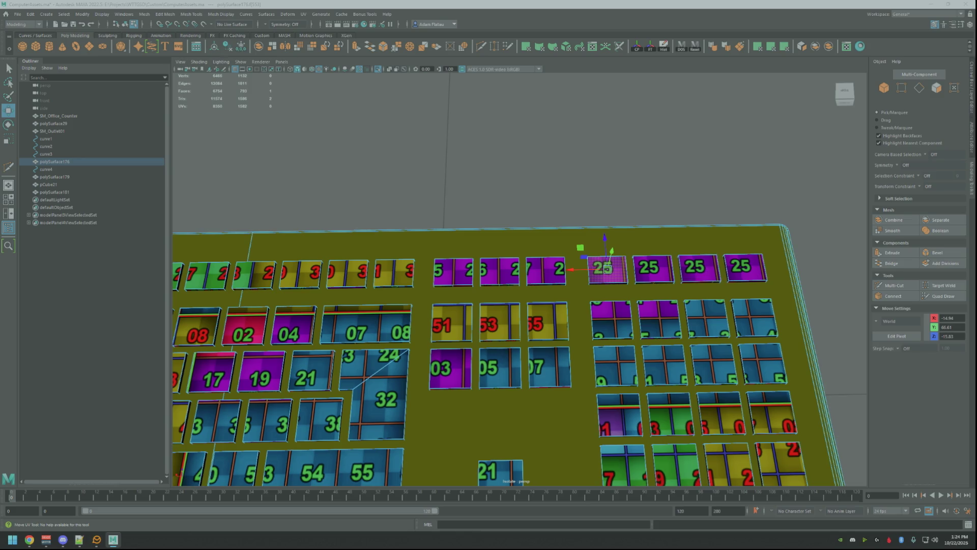
left_click_drag(607, 268, 609, 269)
left_click_drag(610, 269, 607, 269)
key("w")
scroll(607, 269, "down", 3)
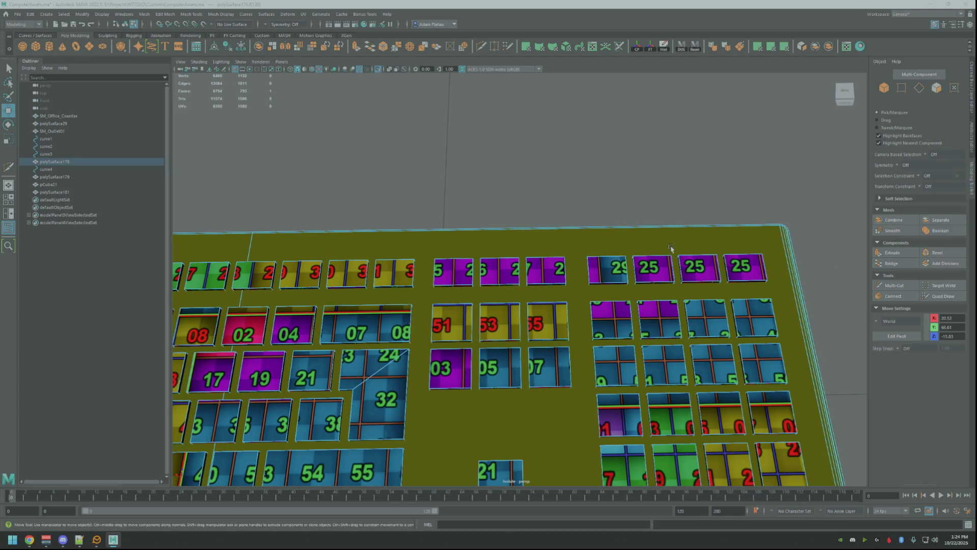
left_click(672, 248)
key("f")
scroll(694, 243, "down", 10)
scroll(694, 243, "up", 10)
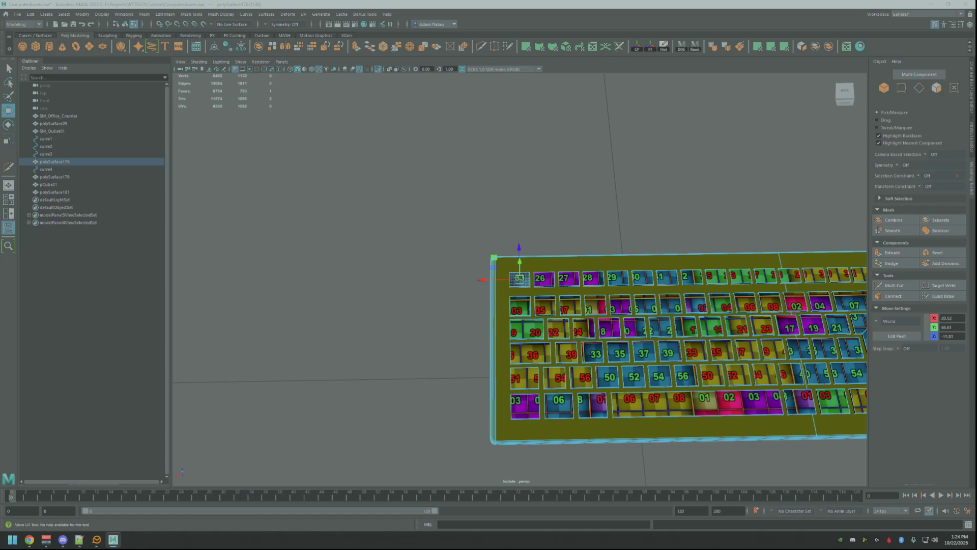
Frame the whole keyboard and check the 2, 25, 29 and 30 key faces
key("a")
left_click(687, 273)
left_click(725, 270)
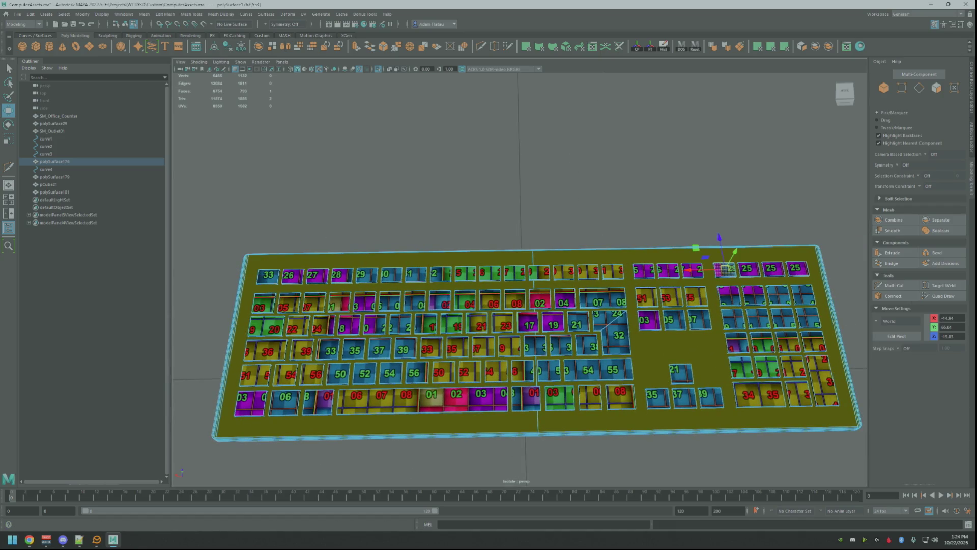
left_click(750, 269)
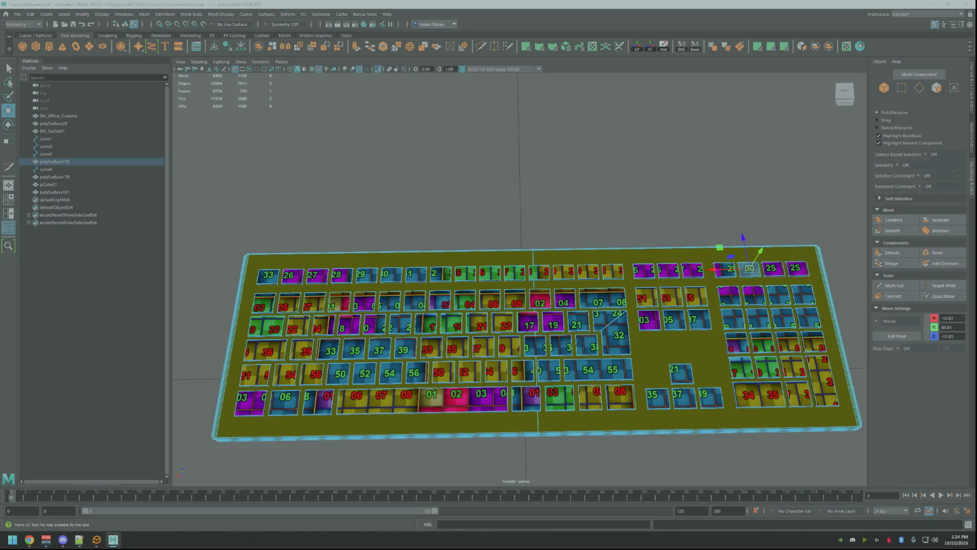
left_click(726, 269)
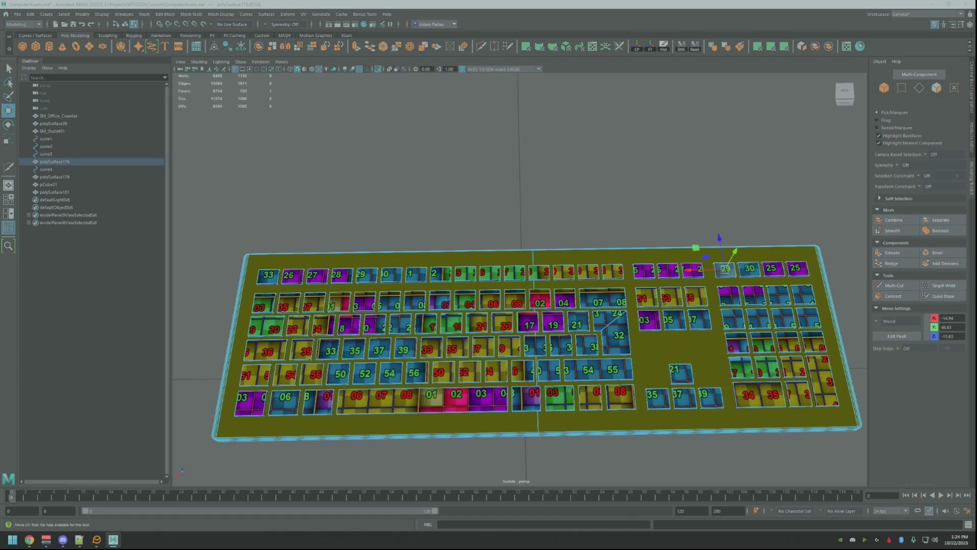
left_click(750, 269)
Check the remaining 25 key faces and the top-left 33 key, then clear the selection
left_click(724, 269, "shift")
left_click(723, 270, "ctrl")
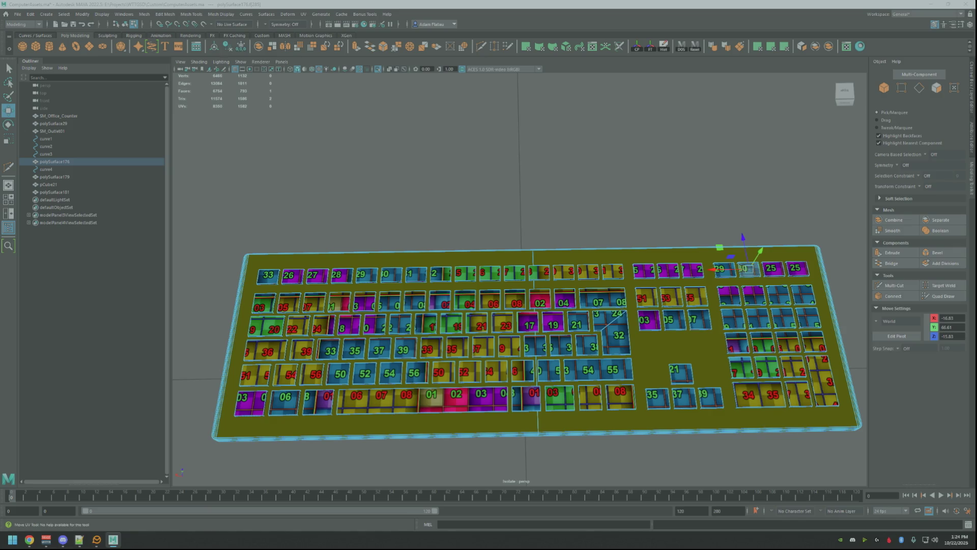
left_click(773, 269)
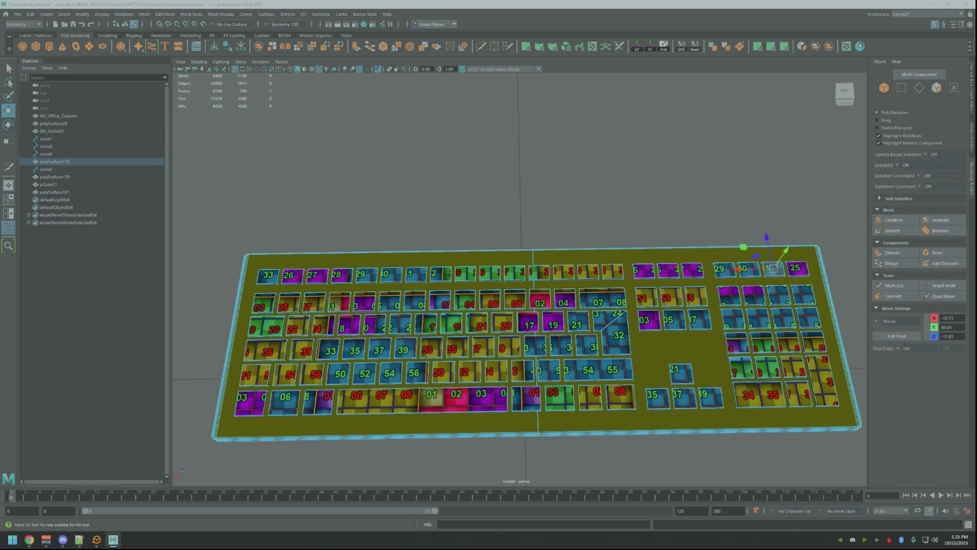
left_click(796, 268)
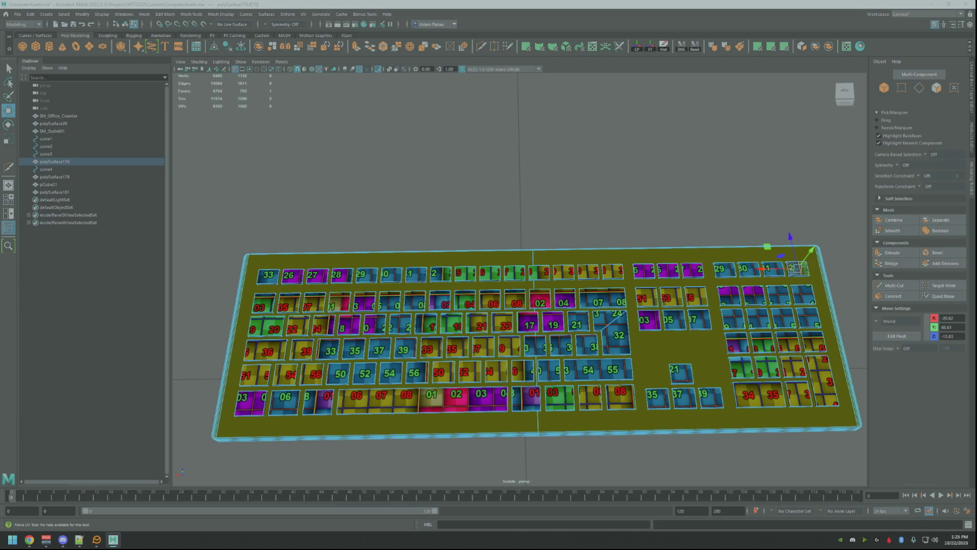
left_click(268, 276)
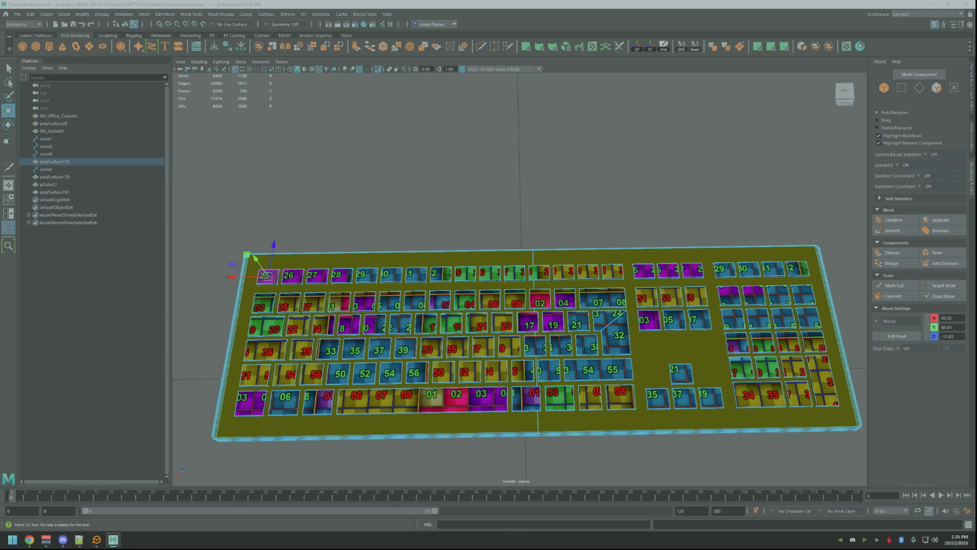
key("Escape")
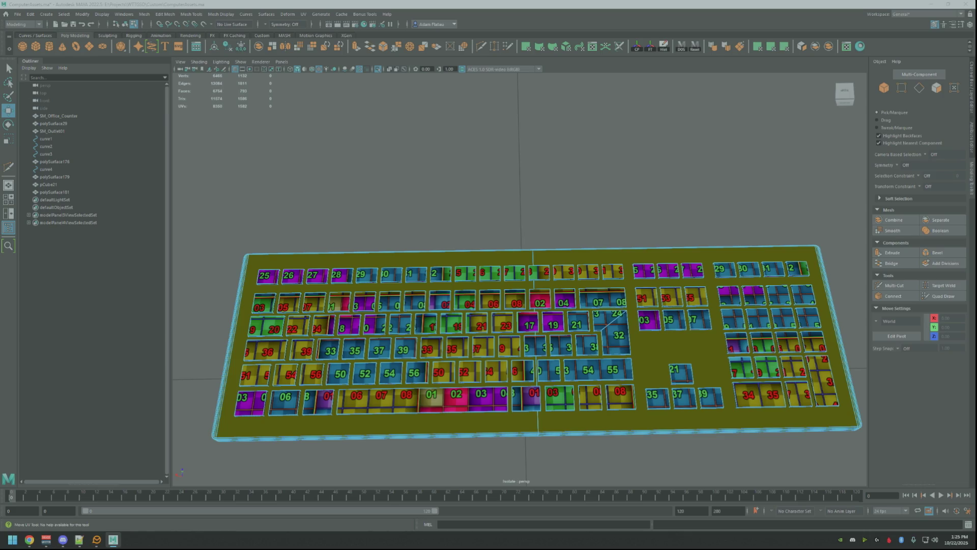
Zoom out and save the scene as ComputerAssets.ma
scroll(705, 240, "down", 2)
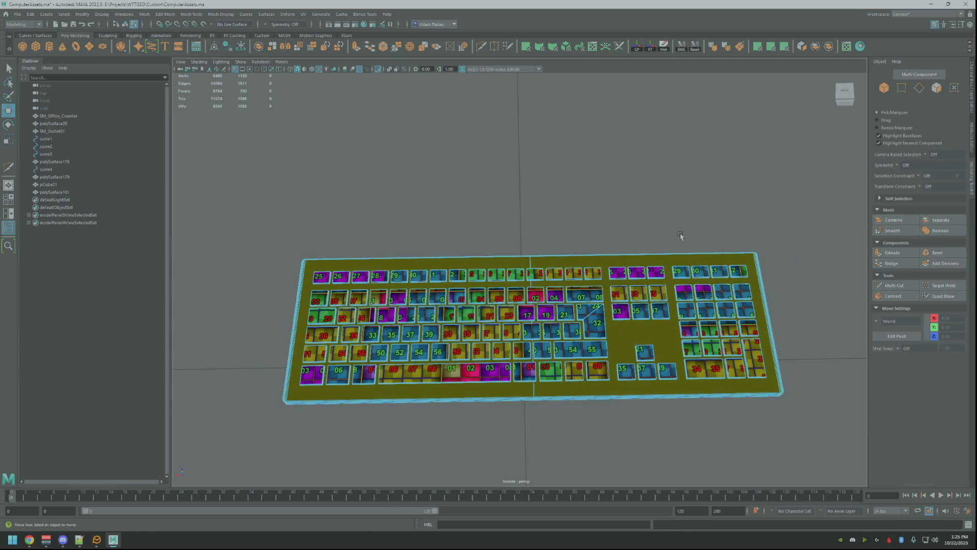
key("ctrl+s")
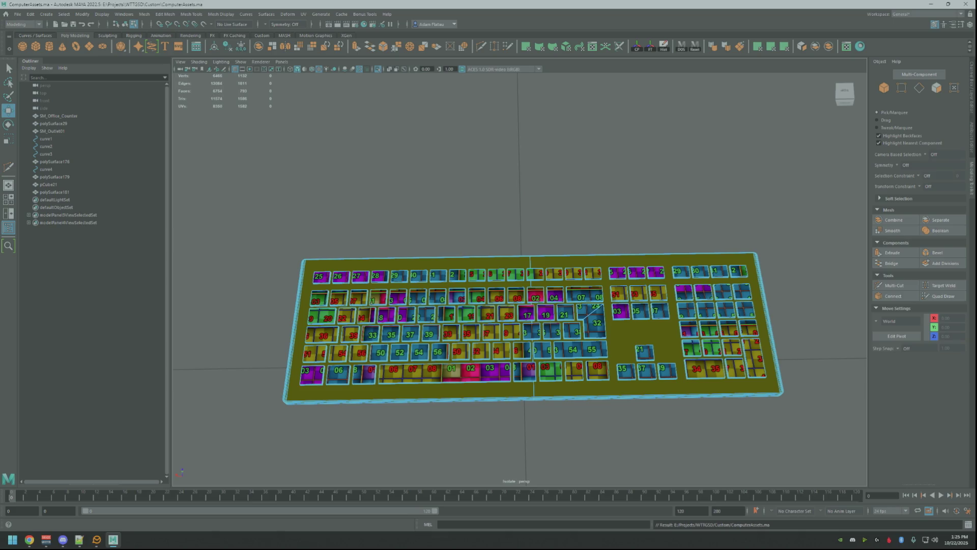
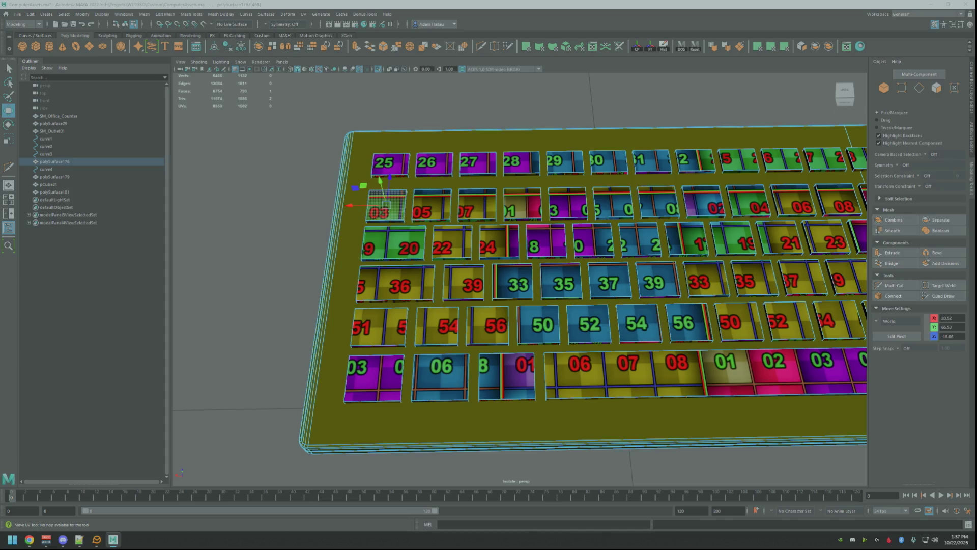
Add the 07/08 key face to the selected second-row key faces
key("q")
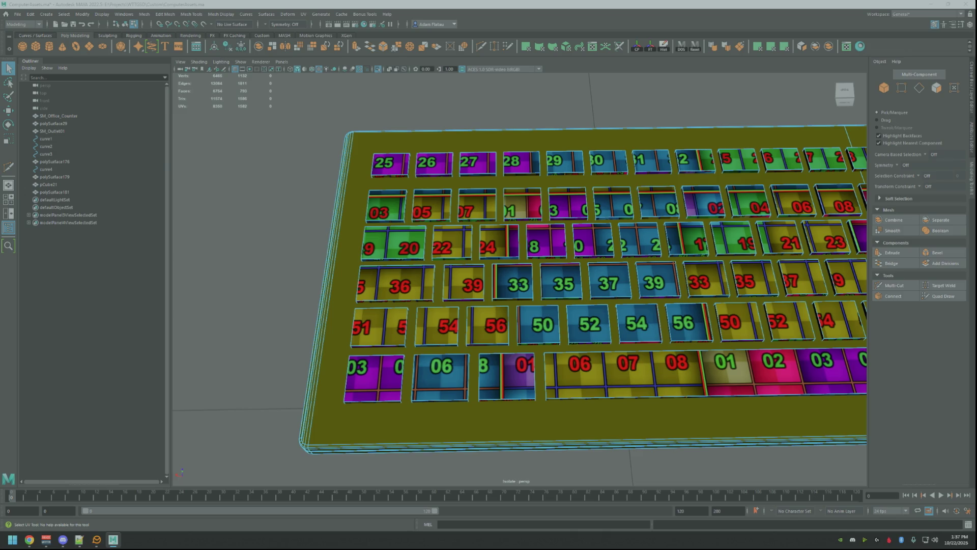
scroll(718, 262, "down", 5)
left_click(717, 262)
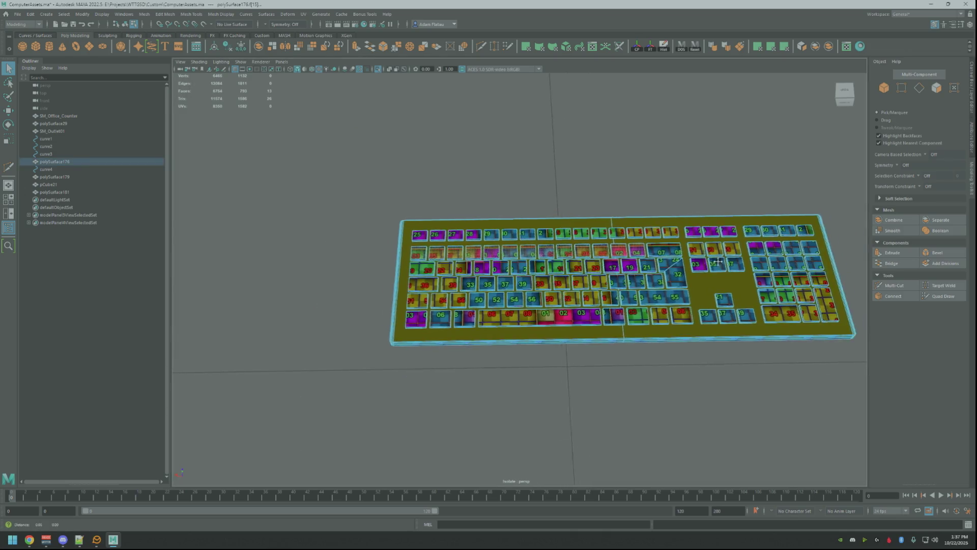
scroll(718, 262, "up", 2)
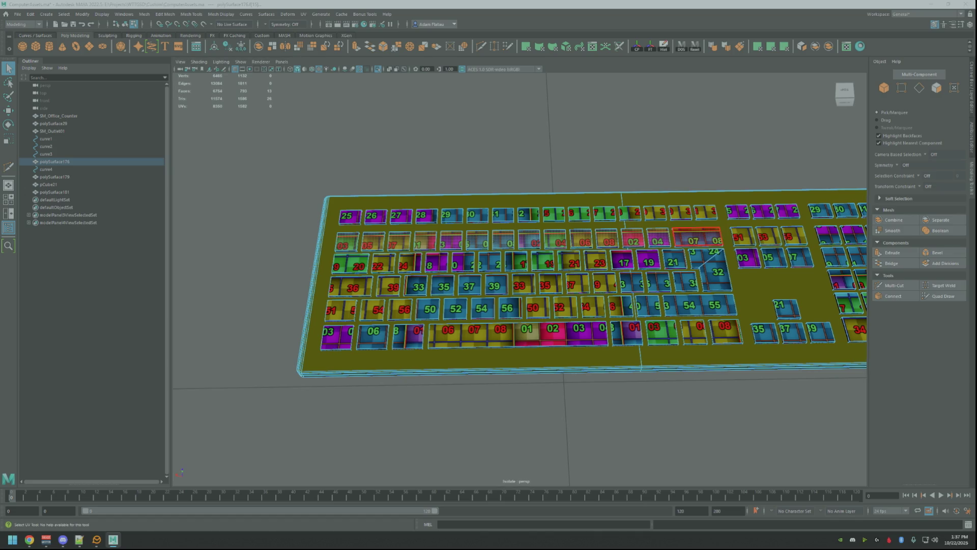
left_click(697, 238, "shift")
Slide the texture slightly across the selected second-row key faces
key("w")
left_click_drag(529, 238, 523, 238)
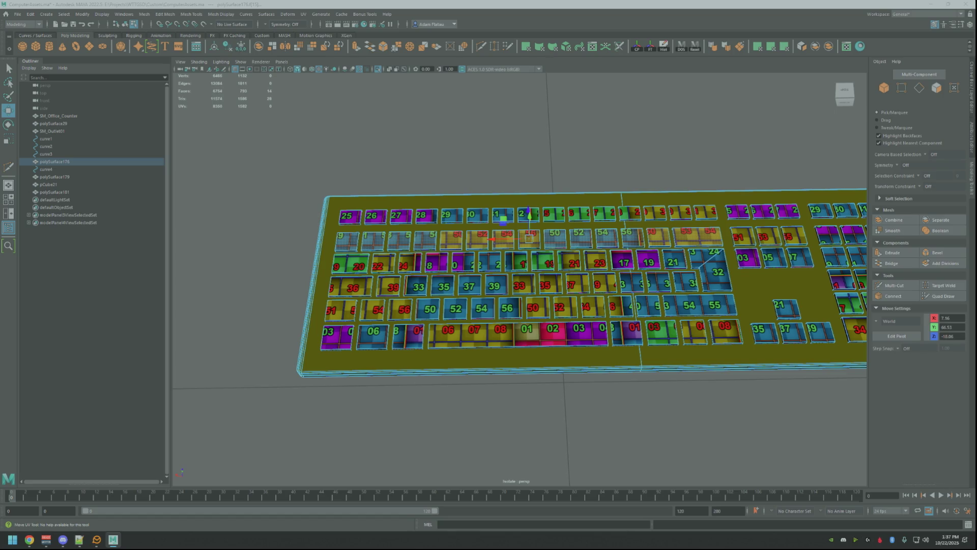
key("F12")
Move each key's UVs so the first four second-row keys show 33, 34, 35 and 36
left_click_drag(347, 241, 385, 251)
left_click_drag(374, 242, 369, 242)
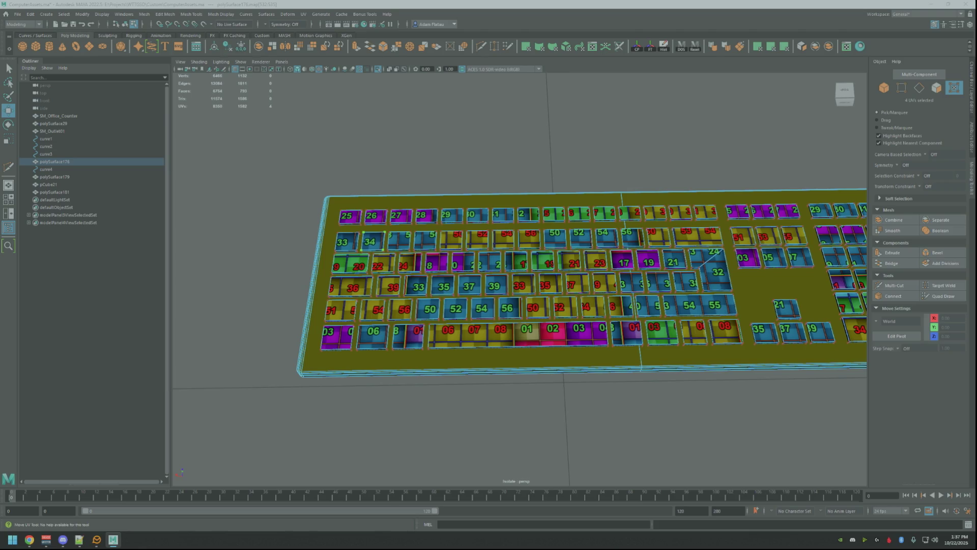
mouse_move(386, 229)
left_mouse_down()
mouse_move(413, 252)
mouse_move(397, 241)
left_mouse_up()
left_click(29, 540)
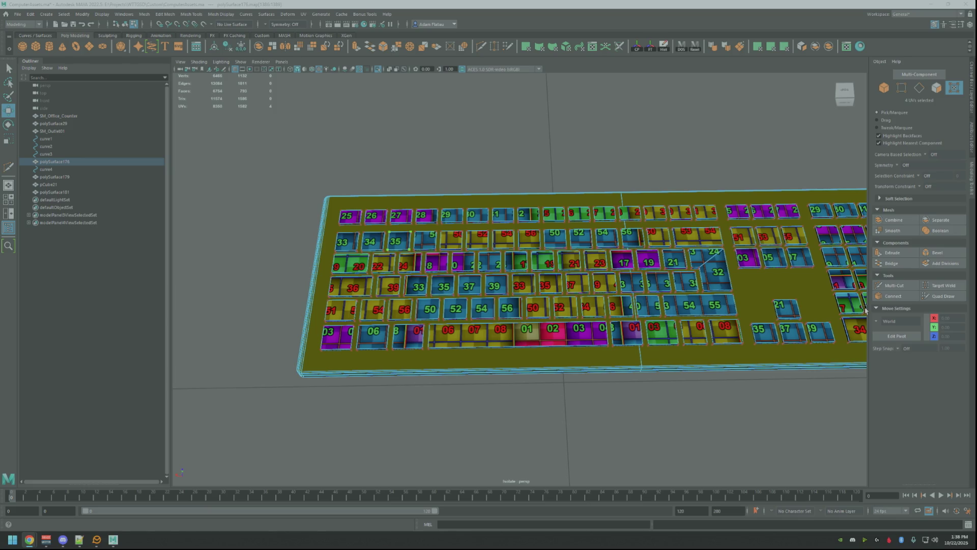
key("alt+Tab")
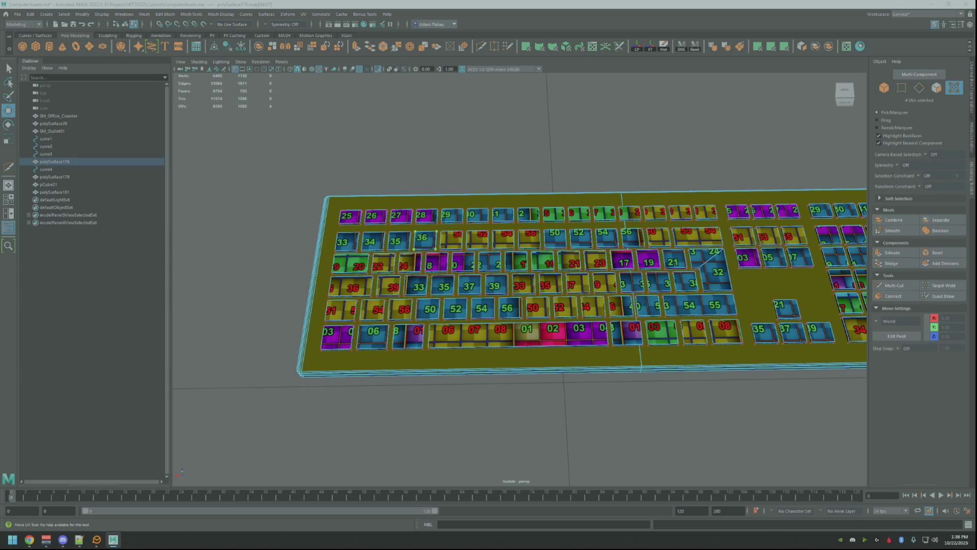
left_click_drag(422, 238, 421, 240)
left_click(509, 417)
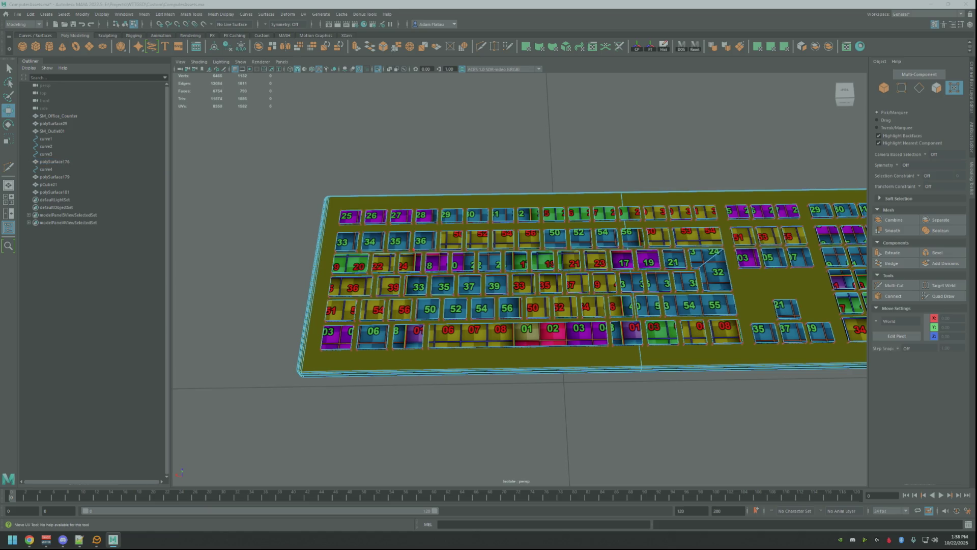
Shift the next keys' UVs so they show tiles 37, 38 and 39
left_click(451, 240)
left_click_drag(451, 239, 451, 239)
key("Escape")
left_click(477, 237)
left_click_drag(477, 238, 476, 238)
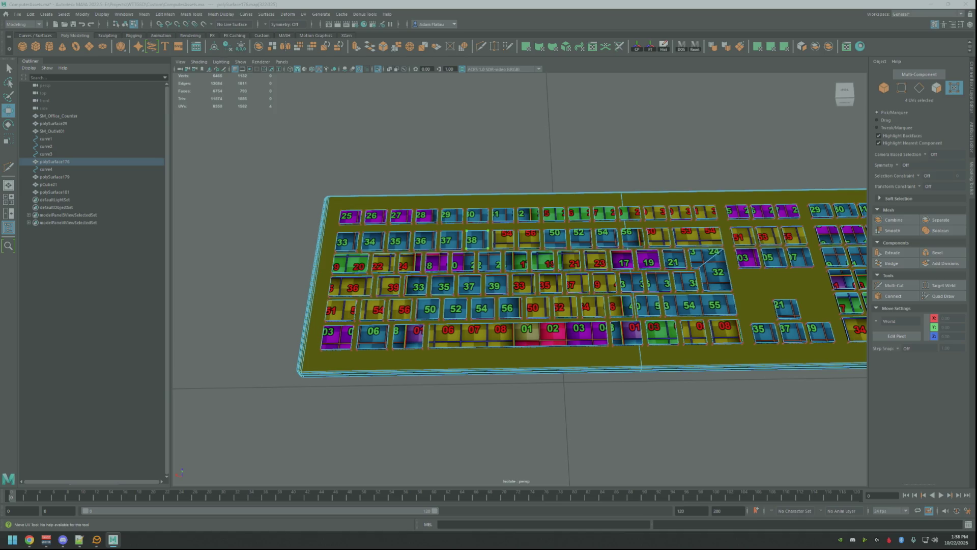
key("Escape")
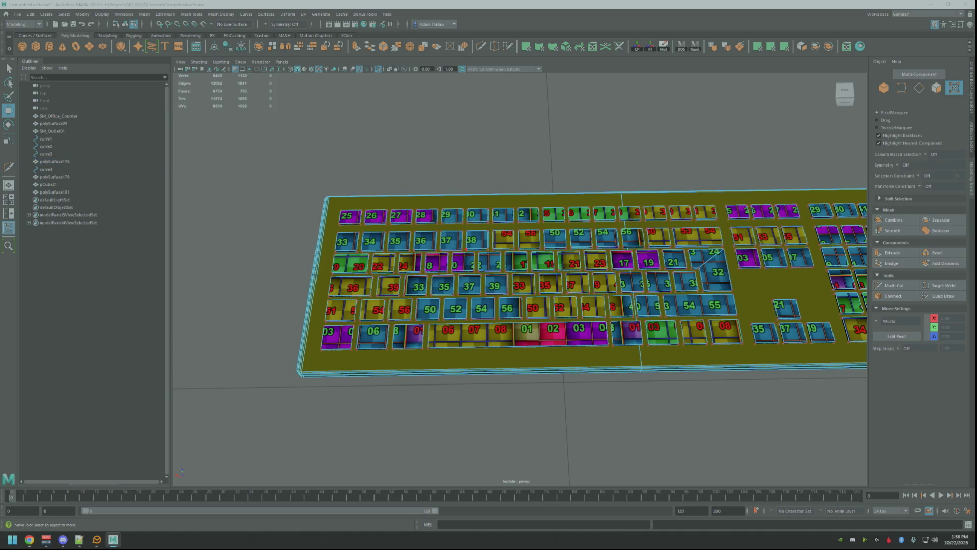
key("ctrl+z")
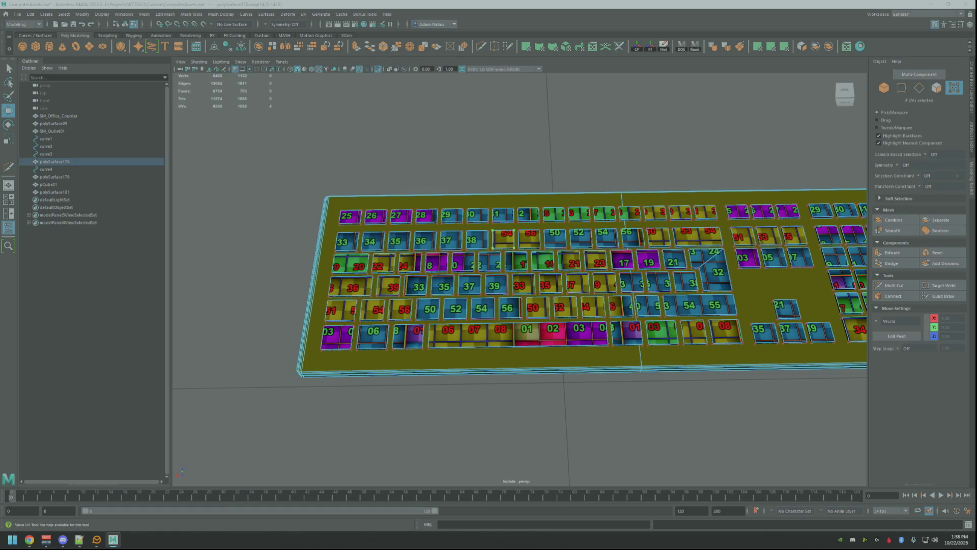
key("ctrl+z")
key("ctrl+z")
key("shift+z")
key("ctrl+z")
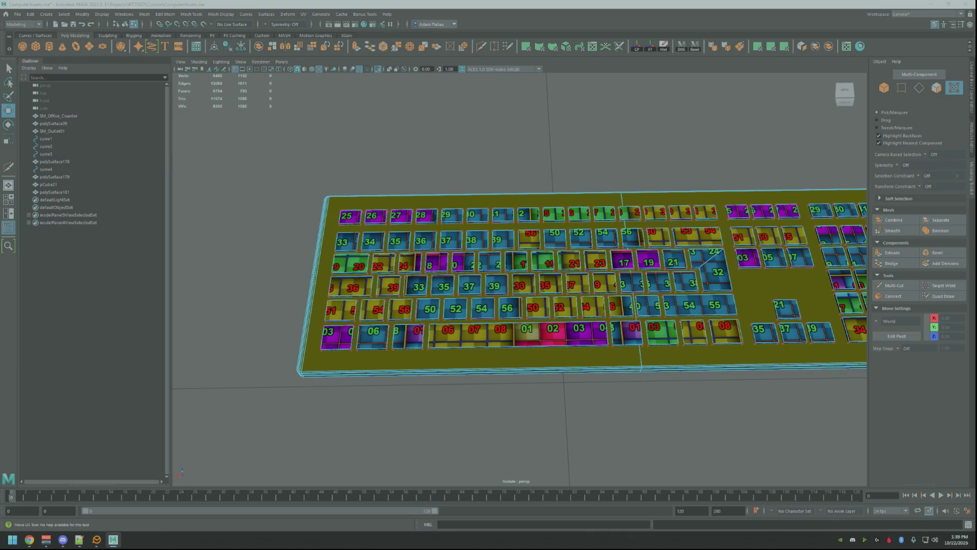
Move the following key's UVs to show 40, then centre tile 33 on the next key
left_click(530, 239)
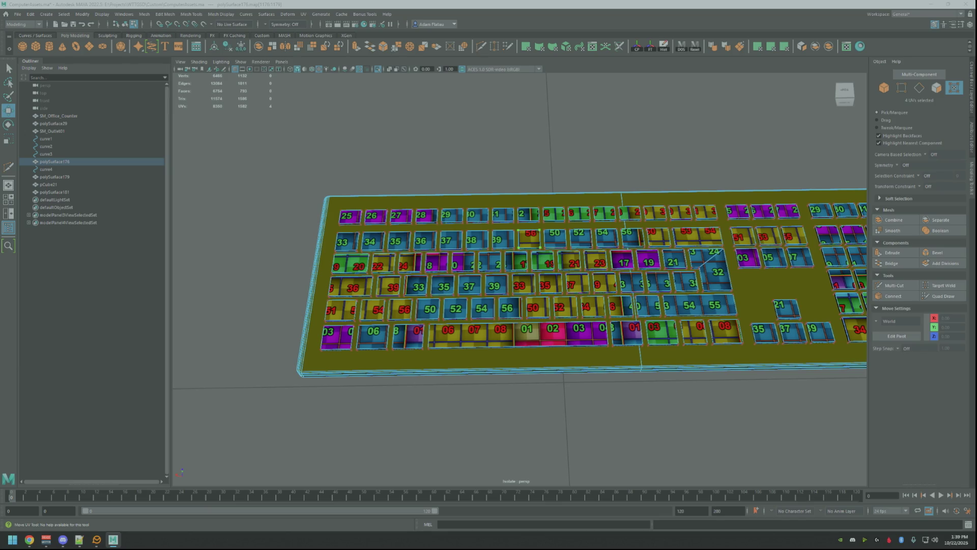
left_click_drag(529, 240, 508, 240)
left_click_drag(507, 239, 506, 239)
left_click(509, 433)
left_click(555, 238)
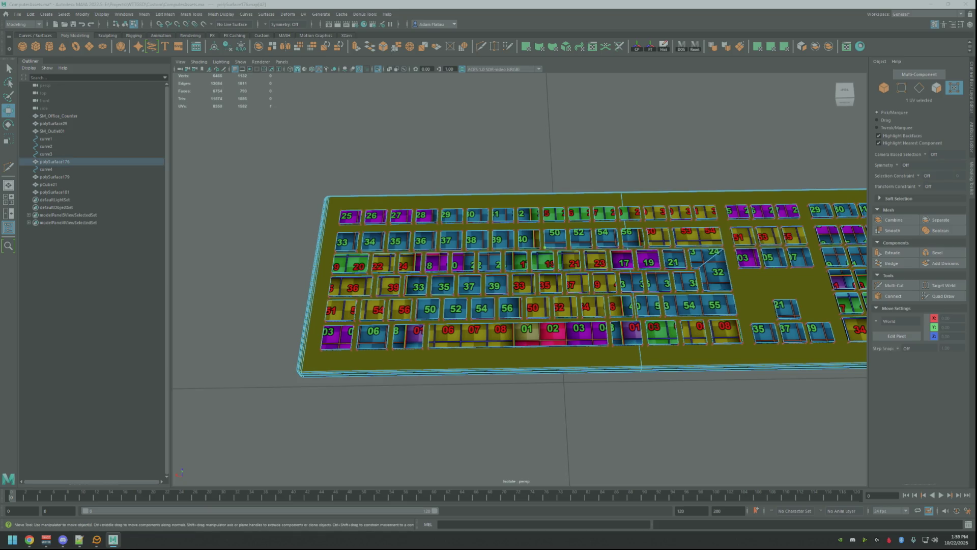
left_click_drag(555, 238, 557, 238)
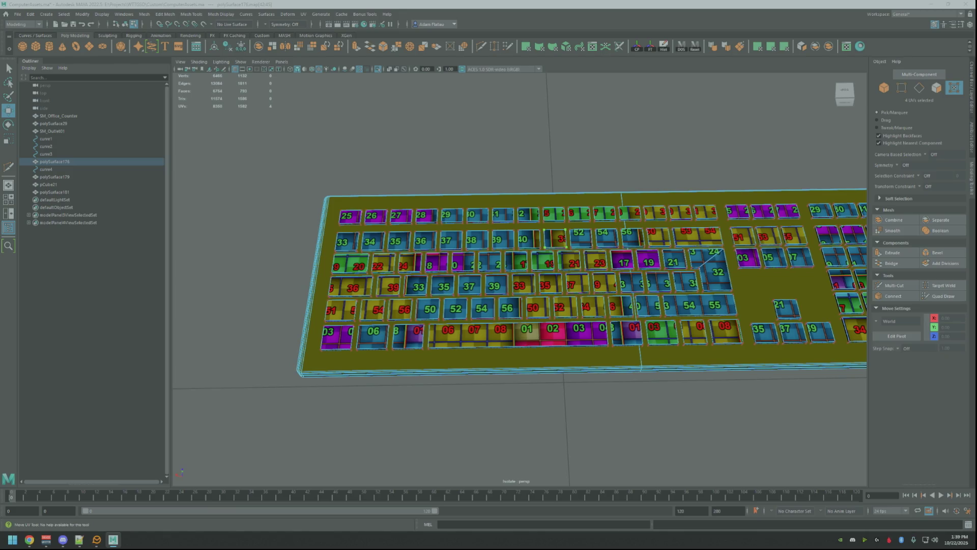
left_click_drag(557, 238, 558, 238)
Slide the next three upper-row keys' UVs to new tiles, one showing 34
left_click(567, 248)
left_click(580, 237)
left_click_drag(580, 238, 581, 239)
left_click(581, 239)
left_click(581, 238)
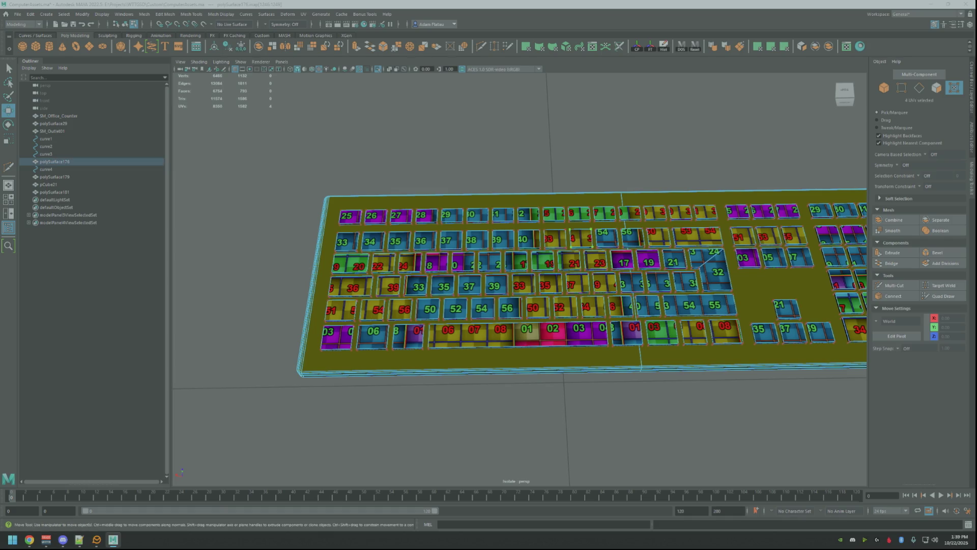
left_click_drag(582, 239, 580, 239)
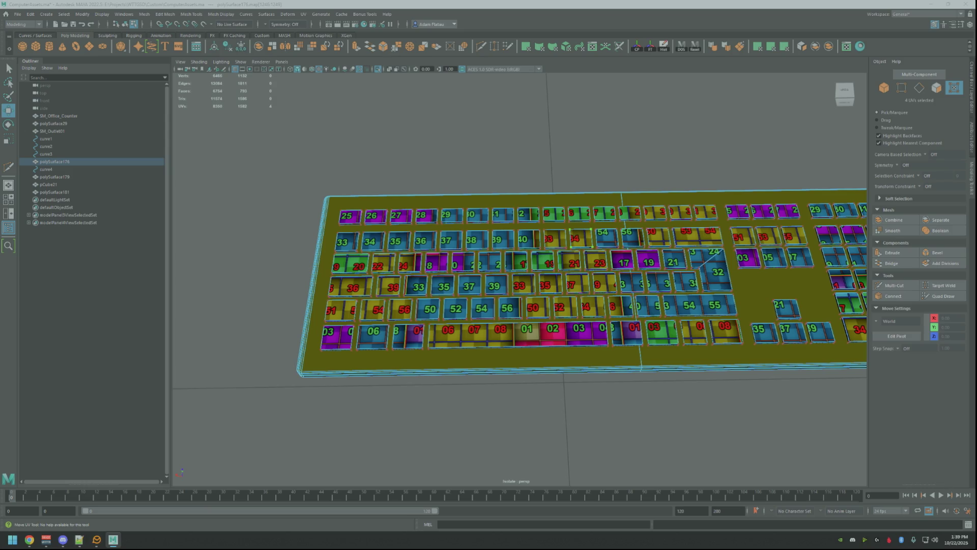
left_click_drag(607, 238, 603, 237)
left_click(610, 240)
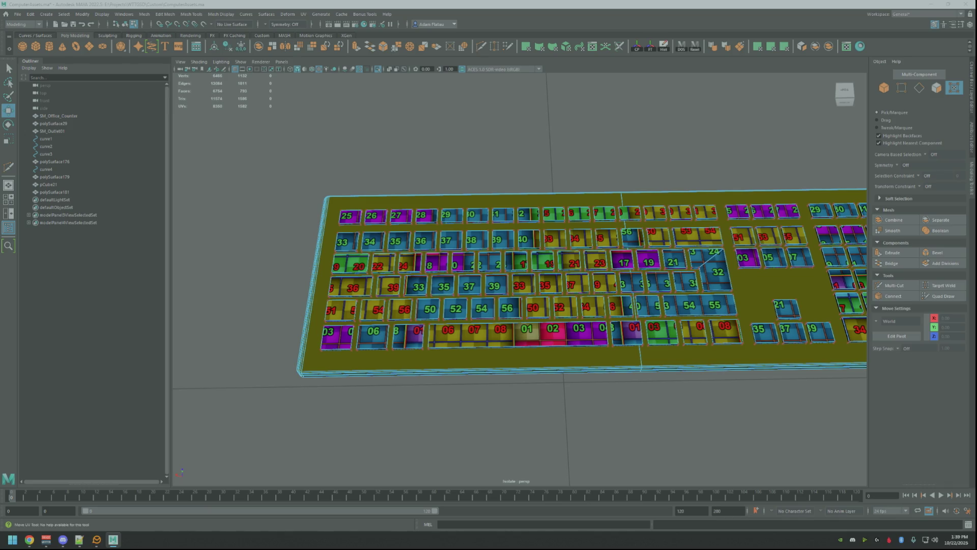
left_click(633, 236)
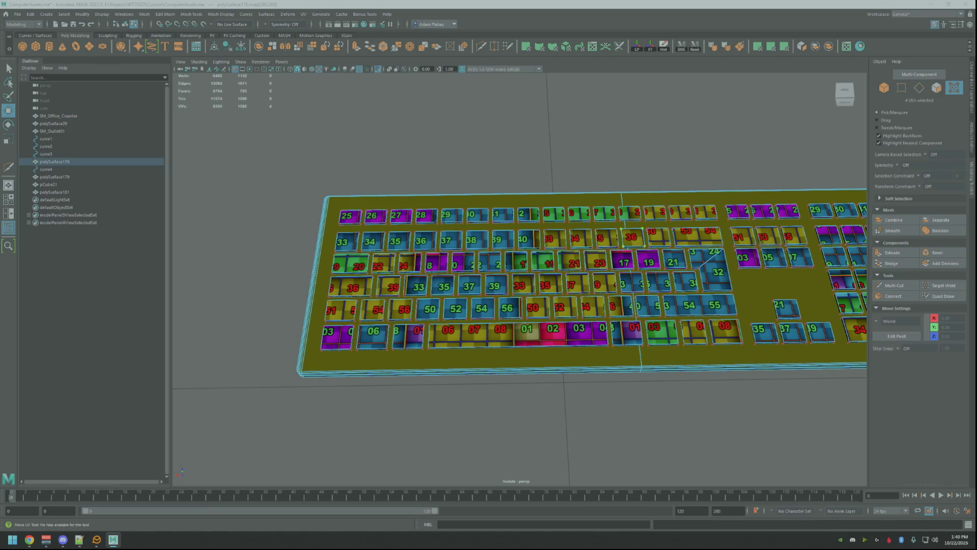
left_click_drag(633, 236, 633, 237)
left_click_drag(633, 237, 642, 237)
Move the next keys' UVs to show tile 39 and tiles 45 and 46
left_click(509, 433)
left_click(659, 236)
left_click_drag(659, 235, 661, 235)
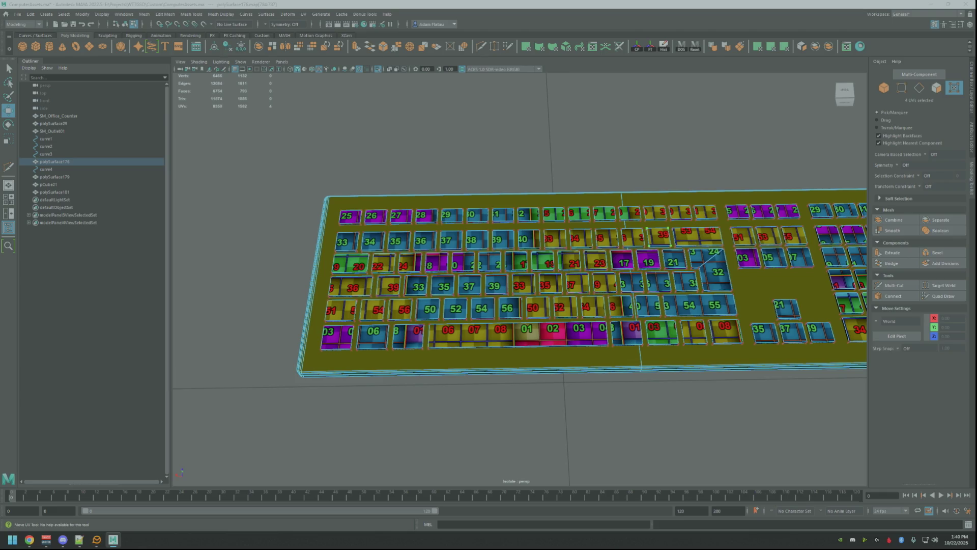
left_click_drag(662, 235, 664, 235)
key("Escape")
left_click(697, 237)
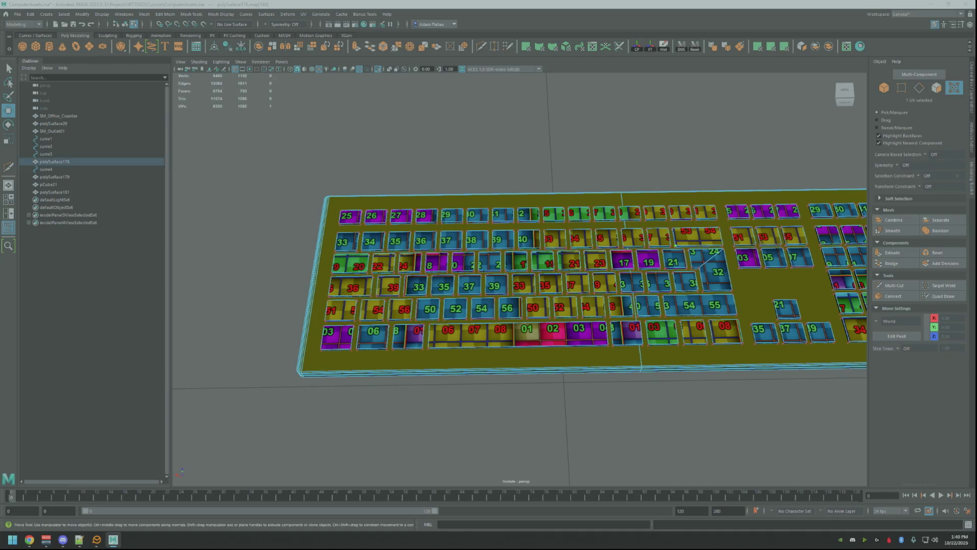
left_click_drag(698, 236, 682, 237)
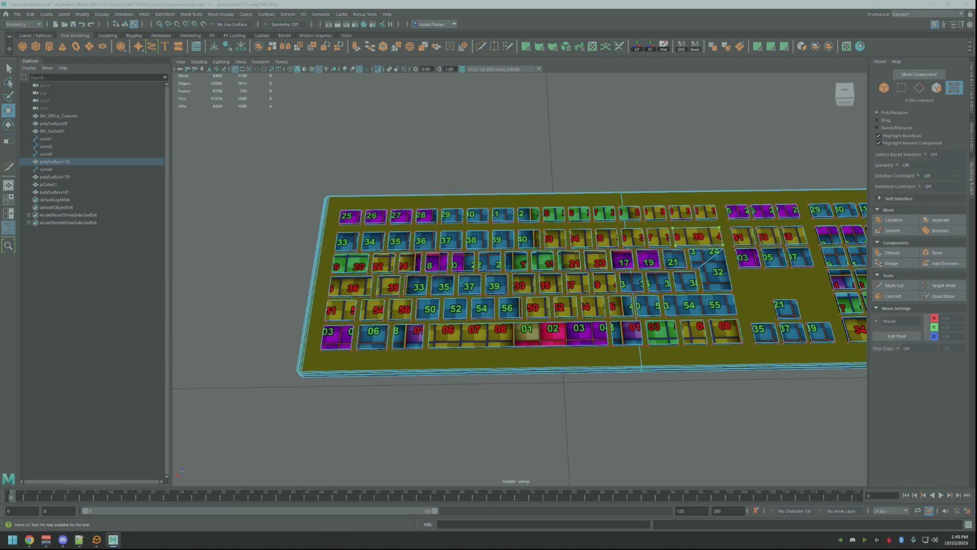
key("Escape")
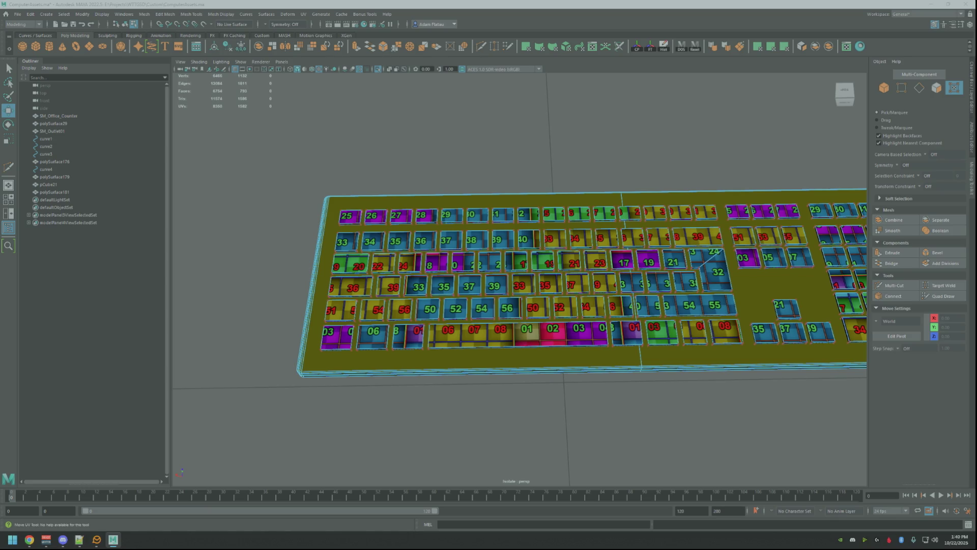
Tilt the view toward the middle row and pick key 9/20's UVs
left_click_drag(664, 286, 676, 281, "alt")
key("q")
right_click_drag(339, 270, 380, 272)
left_click(345, 266)
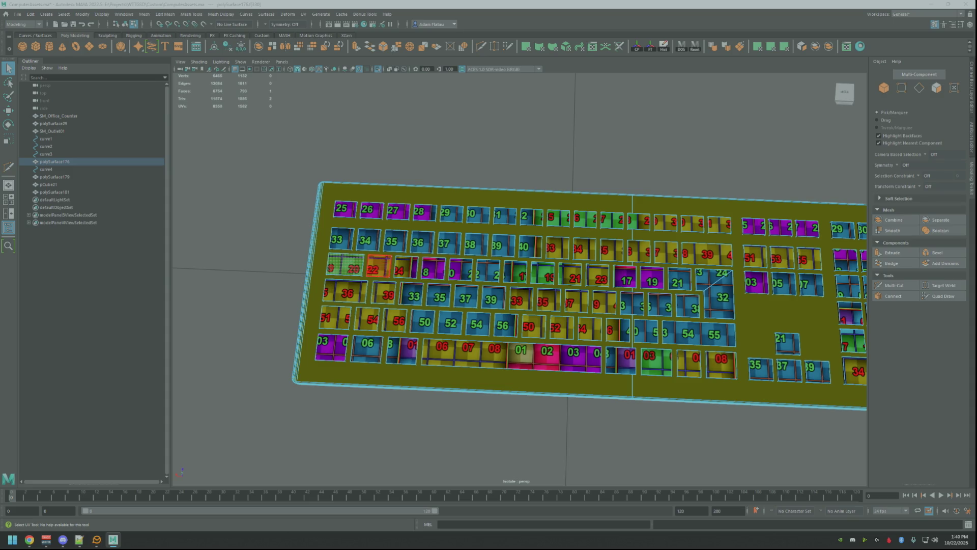
Select every middle-row key face plus the Enter key
left_click(377, 267, "shift")
left_click(405, 268, "shift")
left_click(434, 269, "shift")
left_click(461, 270, "shift")
left_click(487, 270, "shift")
left_click(515, 273, "shift")
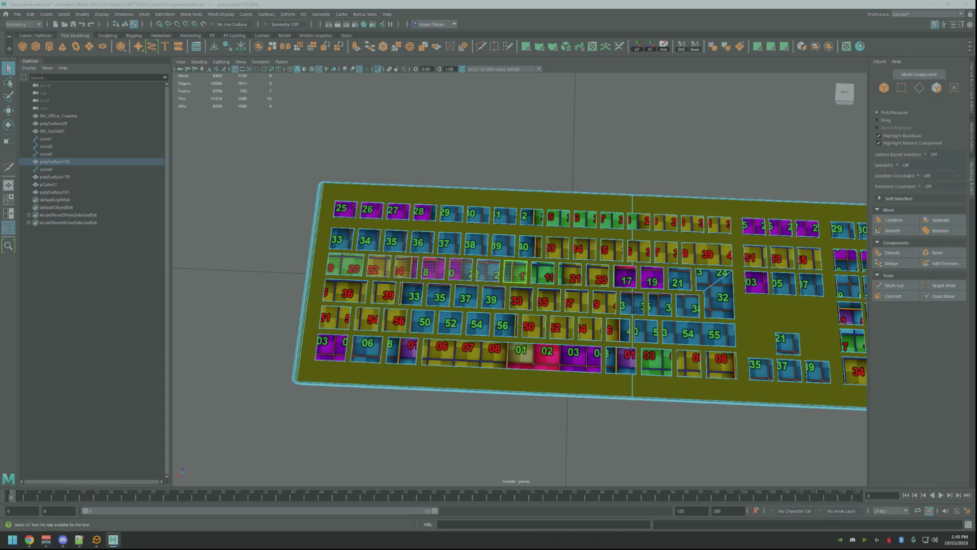
left_click(542, 273, "shift")
left_click(570, 274, "shift")
left_click(597, 276, "shift")
left_click(625, 278, "shift")
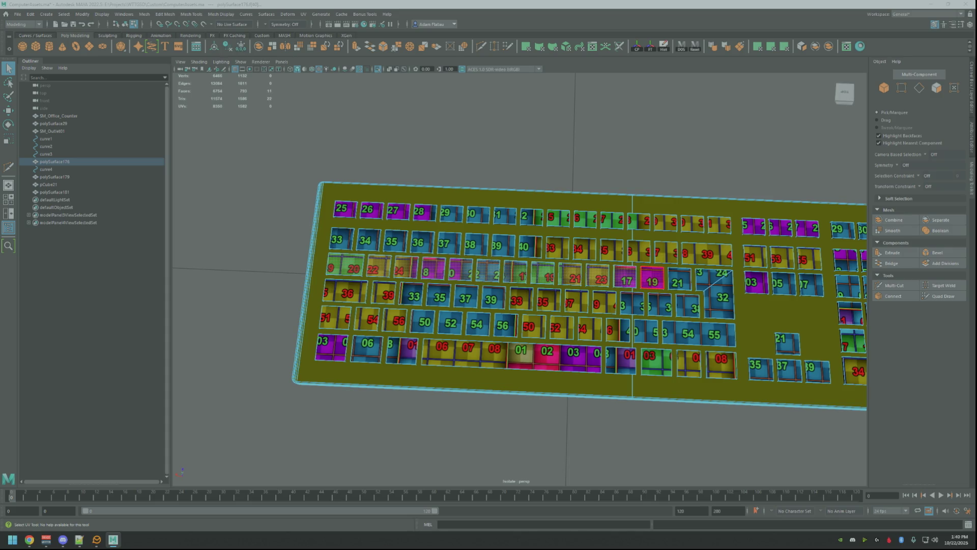
left_click(680, 280, "shift")
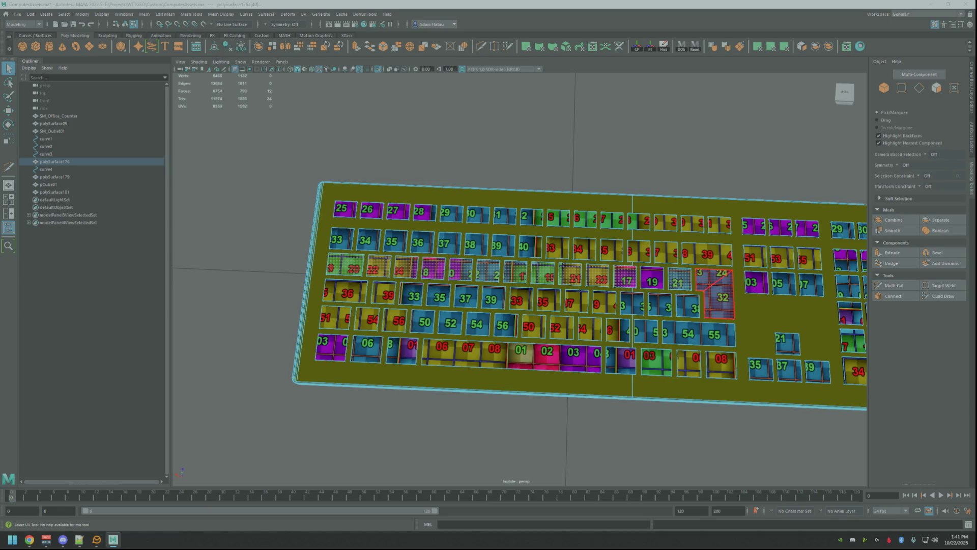
left_click(719, 294, "shift")
Drag the selected row's textures down one row of numbered tiles
key("w")
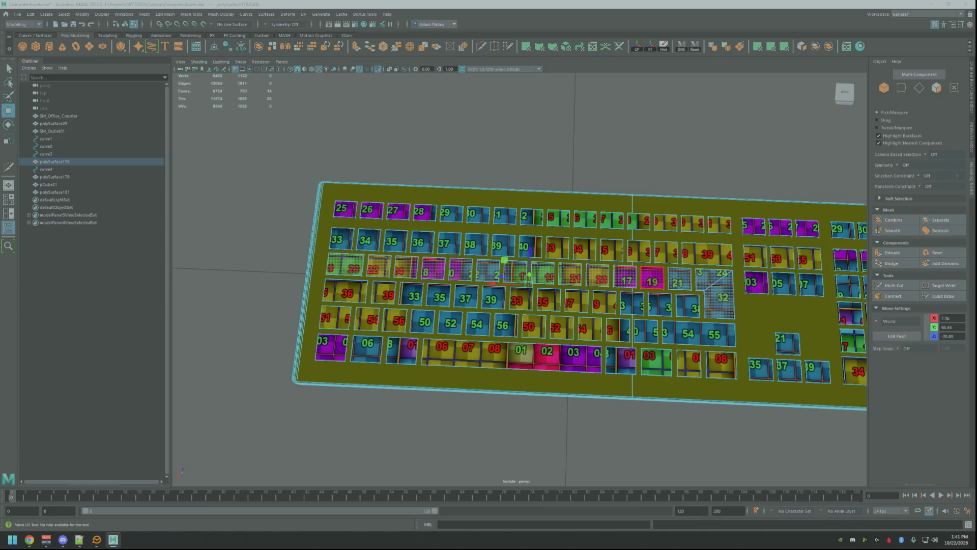
mouse_move(550, 300)
left_mouse_down()
mouse_move(549, 286)
mouse_move(530, 270)
left_mouse_up()
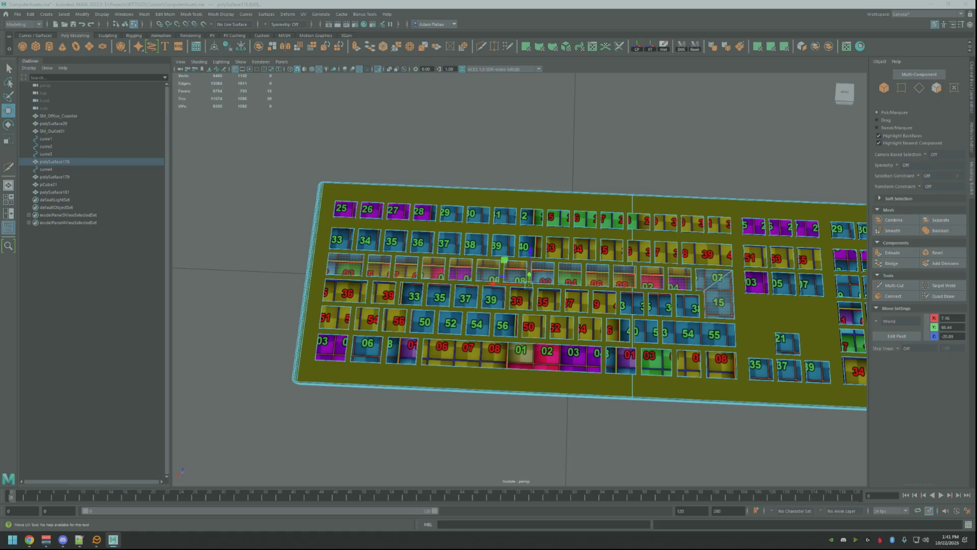
key("F12")
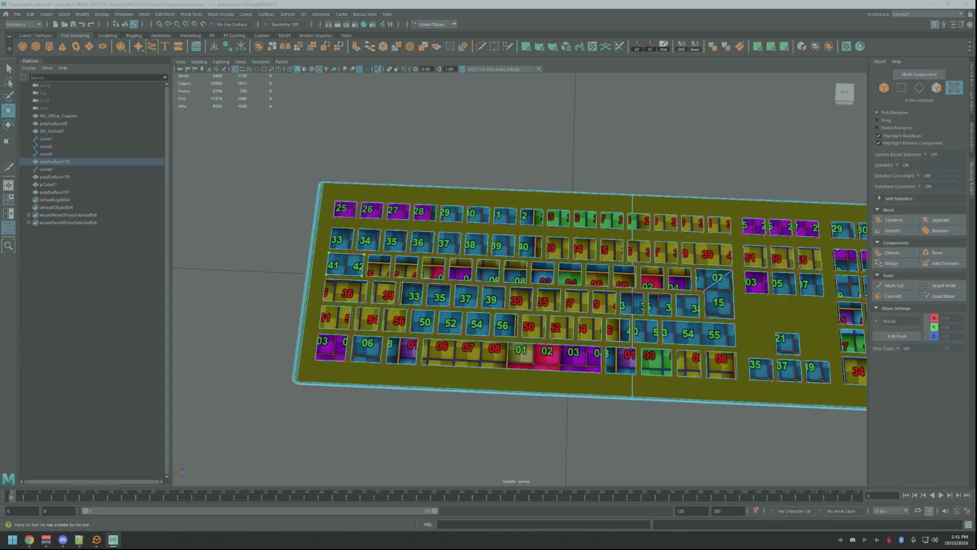
Nudge the UVs of the keys showing 43 and 44 into line
left_click(379, 266)
key("Escape")
left_click(405, 266)
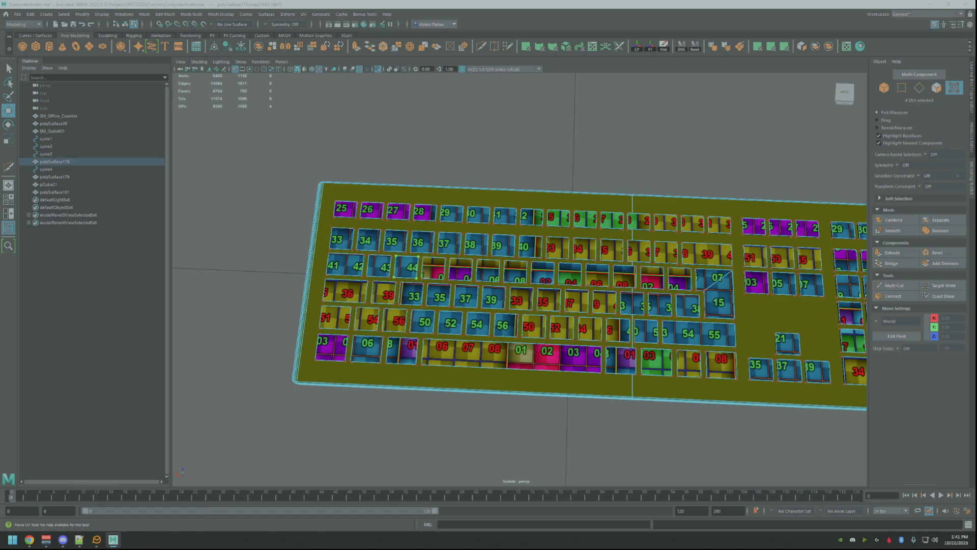
left_click_drag(406, 266, 408, 267)
key("Escape")
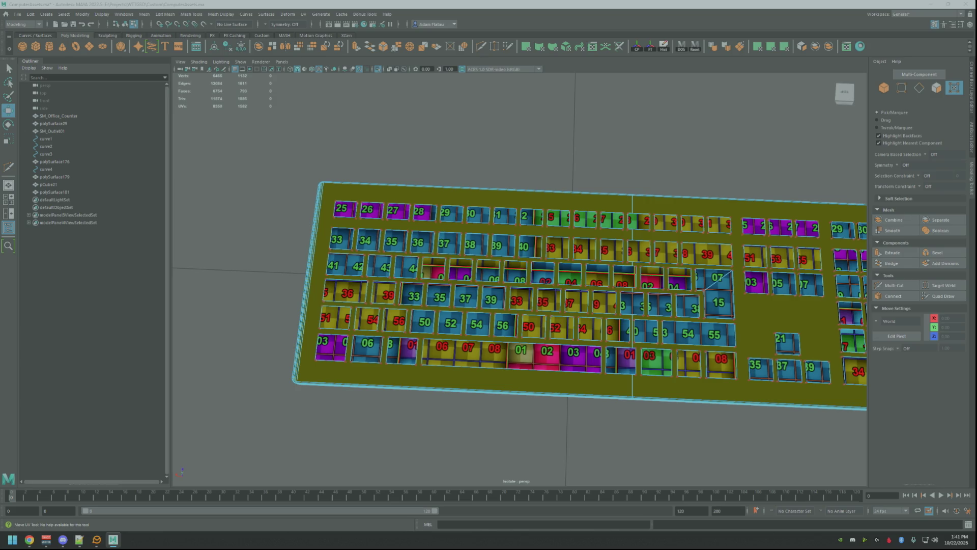
Marquee-select the next keys' UVs and slide them to tiles 53, 55, 49 and 51
mouse_move(420, 256)
left_mouse_down()
mouse_move(527, 283)
mouse_move(483, 274)
mouse_move(484, 291)
left_mouse_up()
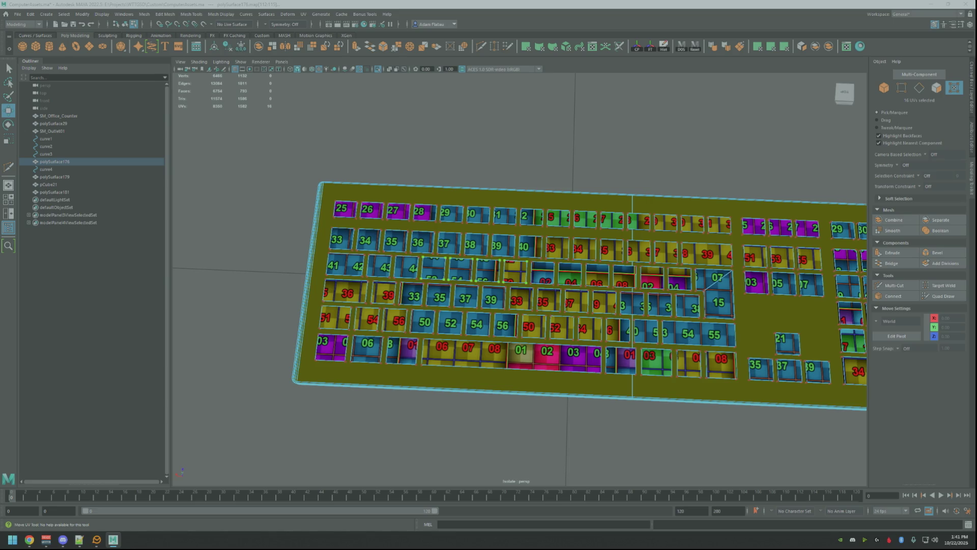
left_click_drag(484, 290, 483, 295)
left_click(433, 270)
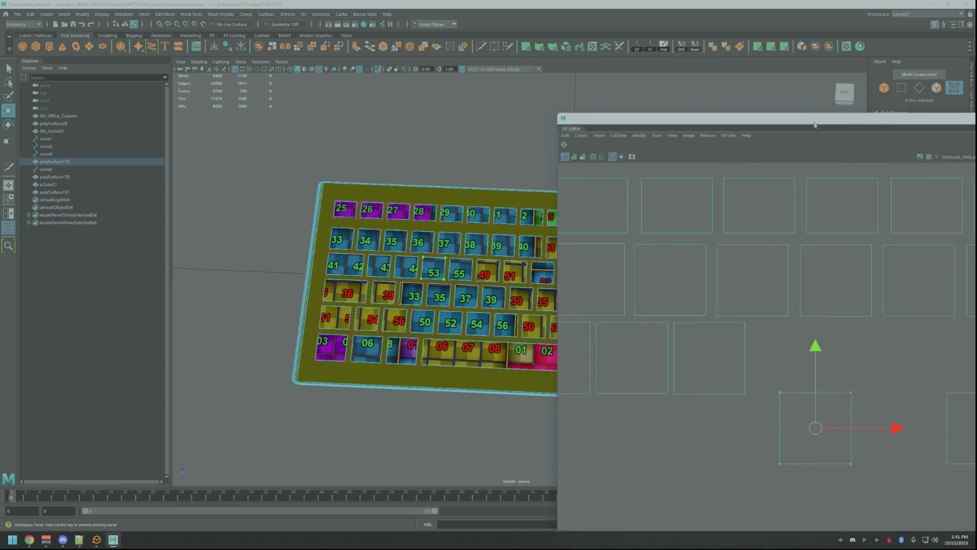
Zoom the view out and back in around key 53's selected UVs
scroll(473, 183, "down", 10)
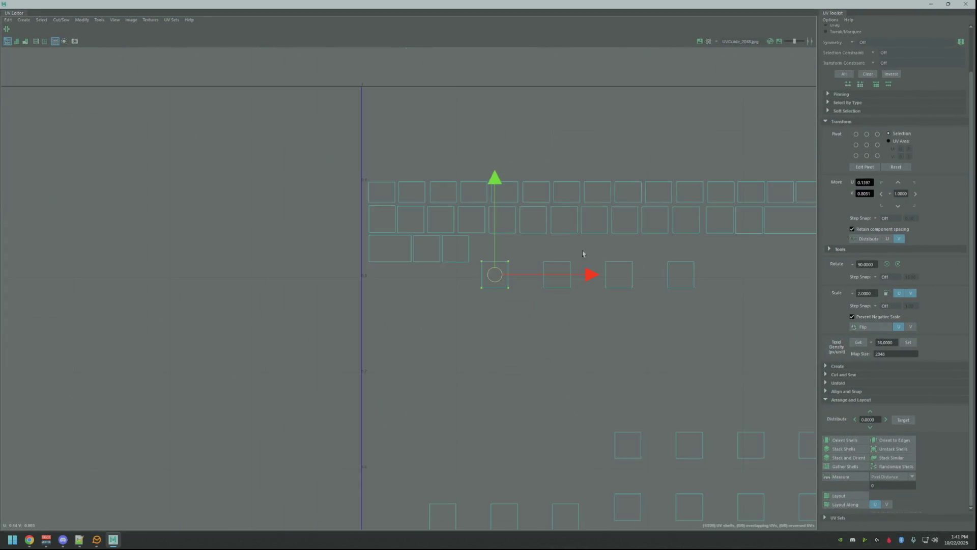
scroll(363, 246, "up", 10)
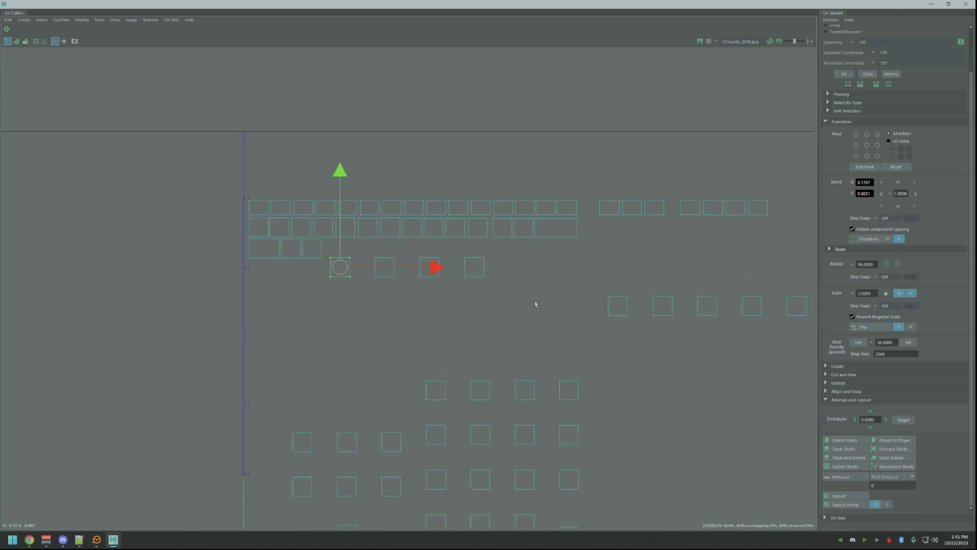
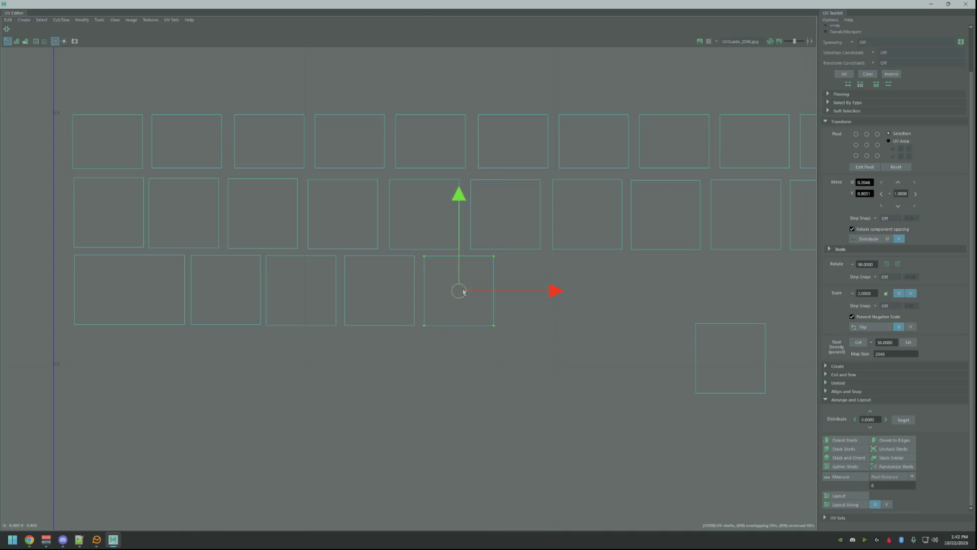
Move the bottom-right and right-edge stray shells into the bottom row's empty slots
middle_click_drag(585, 324, 488, 310, "alt")
left_click(622, 338)
mouse_move(622, 338)
left_mouse_down()
mouse_move(562, 328)
mouse_move(436, 280)
left_mouse_up()
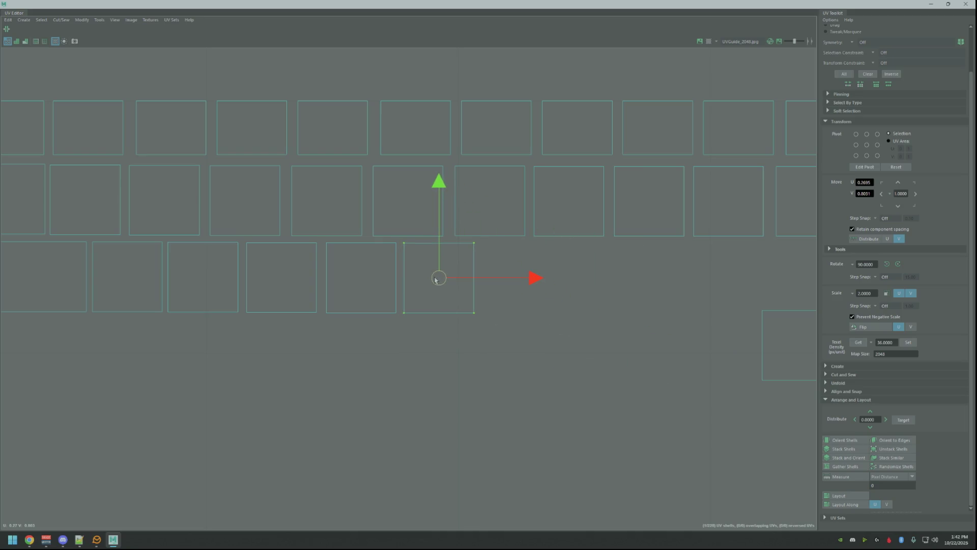
scroll(623, 316, "down", 2)
left_click(648, 334)
left_click_drag(634, 331, 430, 278)
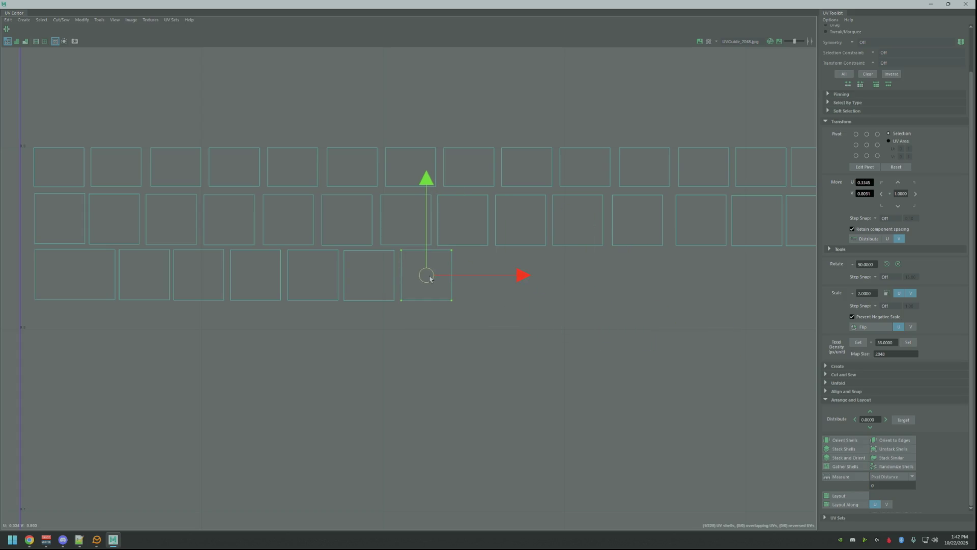
left_click(580, 334)
scroll(626, 356, "down", 3)
scroll(508, 320, "up", 2)
Drop another stray key shell into the third row's gap, aligned with its neighbouring row
left_click(625, 345)
left_click_drag(625, 344, 337, 272)
scroll(418, 289, "up", 3)
scroll(418, 289, "up", 4)
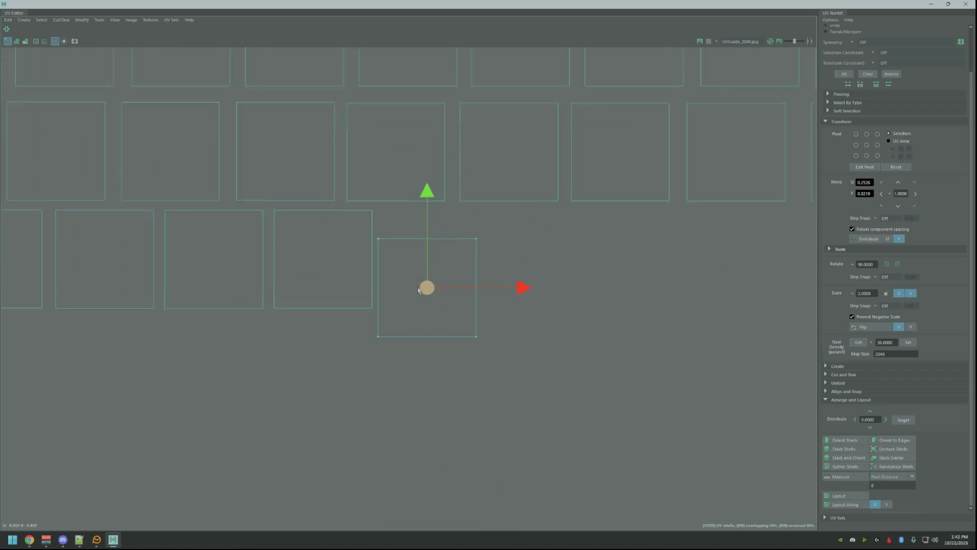
left_click_drag(423, 283, 422, 253)
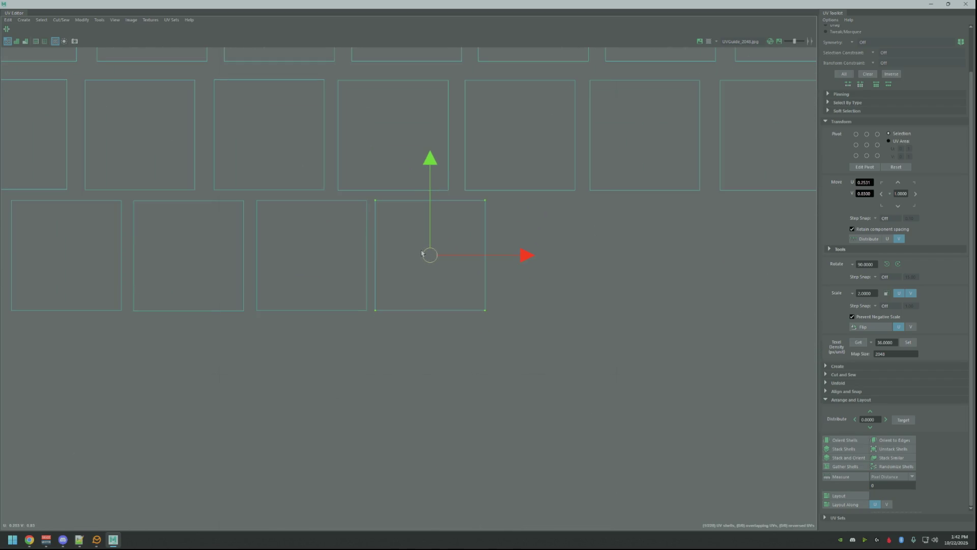
left_click(559, 334)
scroll(555, 328, "down", 4)
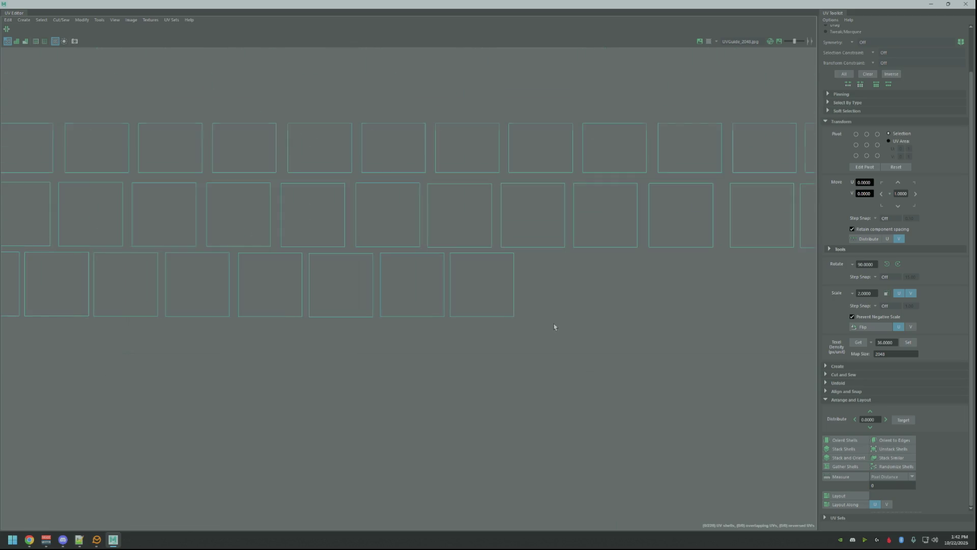
scroll(509, 326, "down", 3)
Slot the stray shell from the right into the bottom row
left_click(656, 340)
left_click_drag(657, 356, 327, 247)
scroll(411, 285, "up", 3)
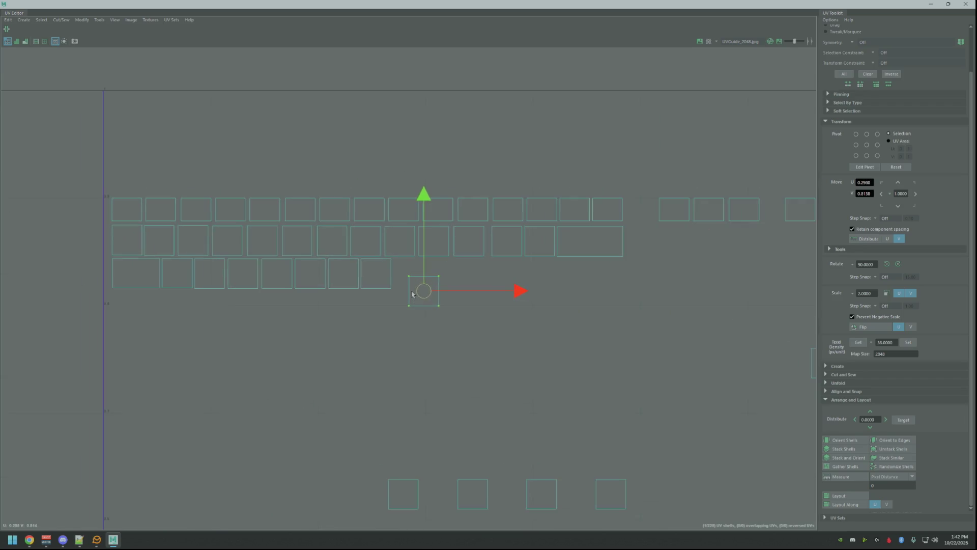
scroll(447, 338, "up", 3)
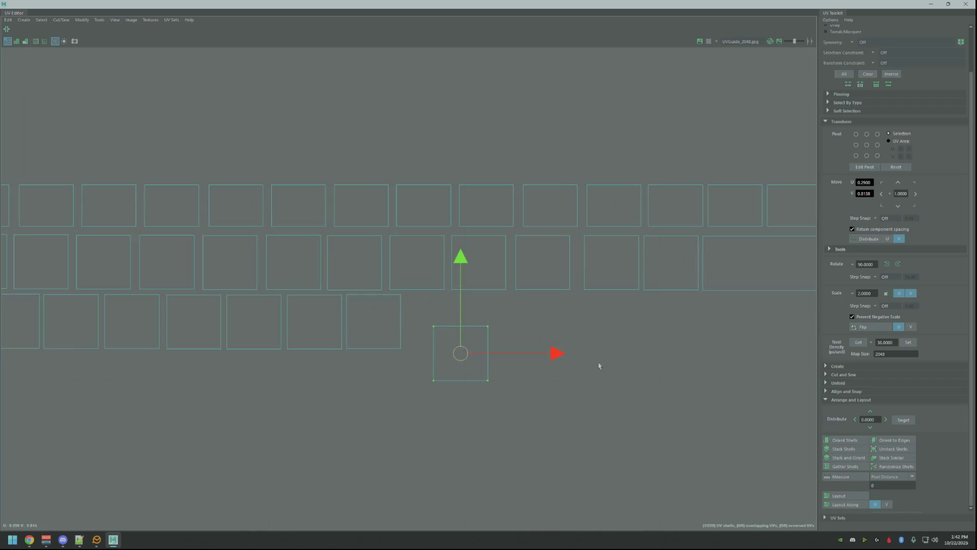
scroll(514, 344, "up", 1)
left_click_drag(453, 350, 423, 316)
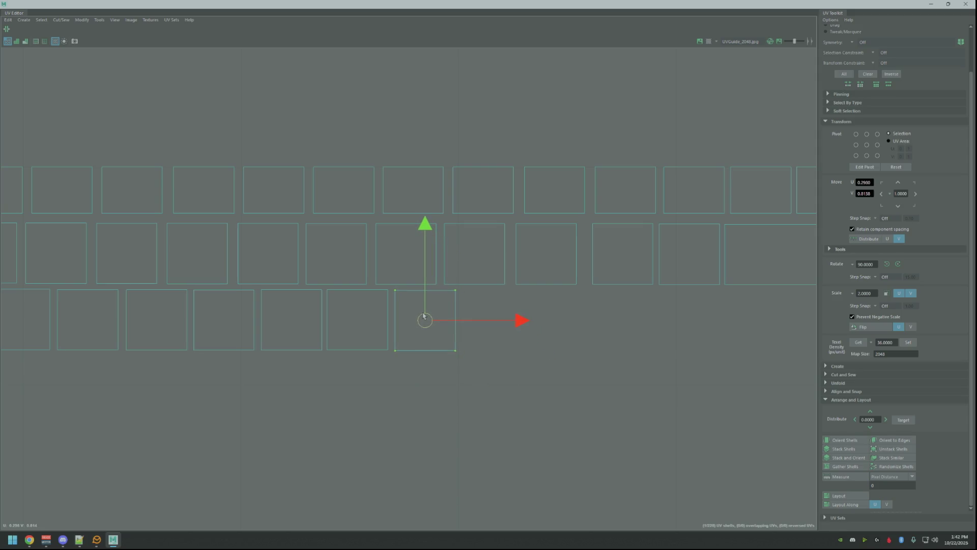
left_click(536, 361)
scroll(534, 356, "down", 6)
Place the next stray shell in the bottom row, nudged into alignment
left_click(600, 345)
left_click_drag(601, 345, 340, 285)
middle_click_drag(363, 294, 467, 336, "alt")
scroll(414, 321, "up", 5)
scroll(467, 336, "up", 1)
scroll(544, 349, "up", 1)
middle_click_drag(544, 349, 544, 372, "alt")
left_click_drag(441, 350, 420, 341)
left_click(606, 375)
scroll(606, 375, "down", 8)
scroll(492, 331, "up", 3)
Set the lower-right stray shell beside the other bottom-row shells
left_click(656, 371)
mouse_move(656, 371)
left_mouse_down()
mouse_move(668, 369)
mouse_move(398, 325)
left_mouse_up()
middle_click_drag(398, 324, 455, 345, "alt")
scroll(455, 345, "up", 5)
scroll(590, 367, "up", 2)
scroll(604, 369, "up", 1)
middle_click_drag(524, 344, 561, 355, "alt")
left_click_drag(495, 377, 445, 337)
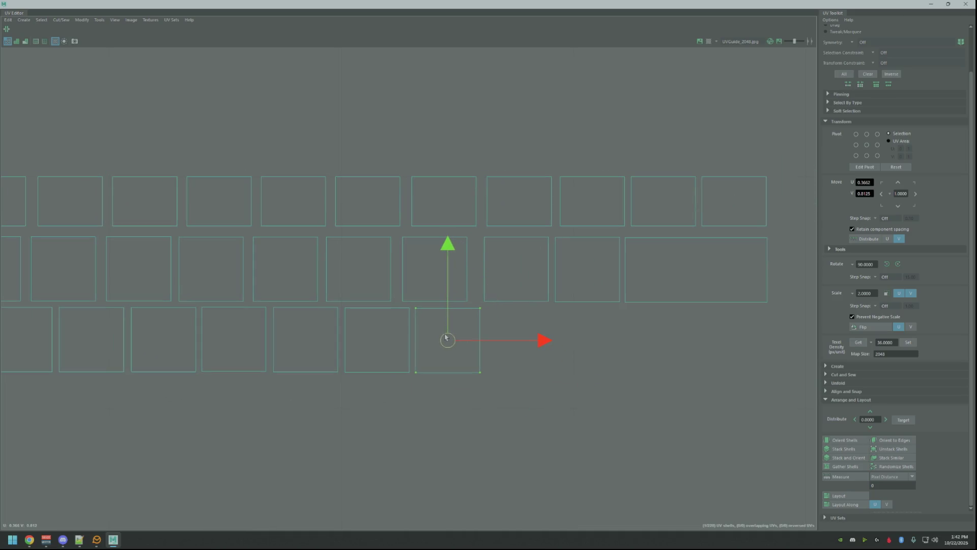
left_click(591, 367)
scroll(651, 362, "down", 3)
scroll(650, 365, "down", 1)
Place the small loose shell beside the middle-row shells
middle_click_drag(650, 366, 573, 358, "alt")
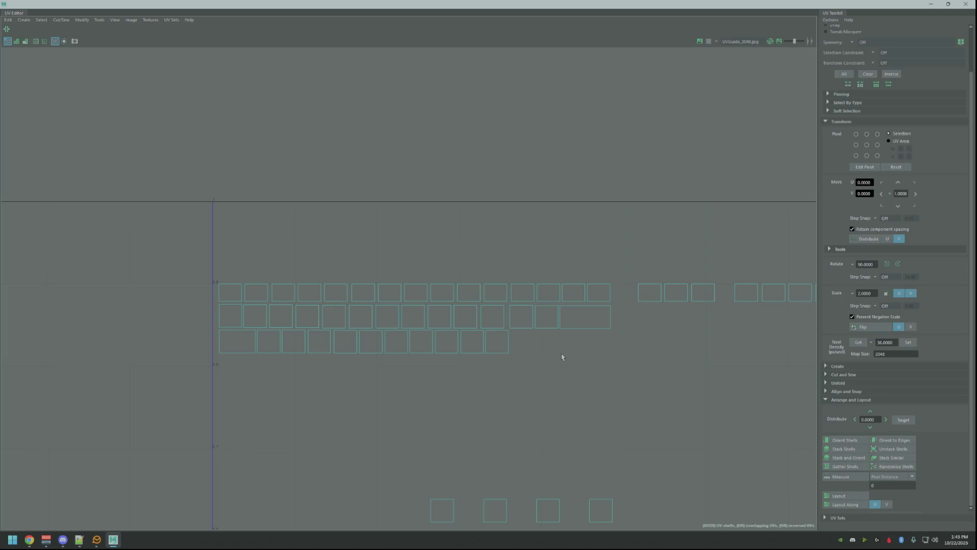
scroll(557, 289, "down", 3)
mouse_move(510, 336)
middle_mouse_down("alt")
mouse_move(493, 325)
mouse_move(603, 338)
middle_mouse_up("alt")
left_click(602, 334)
left_click_drag(602, 336, 375, 303)
key("f")
scroll(391, 307, "down", 3)
middle_click_drag(405, 285, 447, 382, "alt")
mouse_move(448, 382)
left_mouse_down()
mouse_move(400, 275)
mouse_move(439, 283)
left_mouse_up()
left_click(458, 399)
scroll(585, 382, "down", 5)
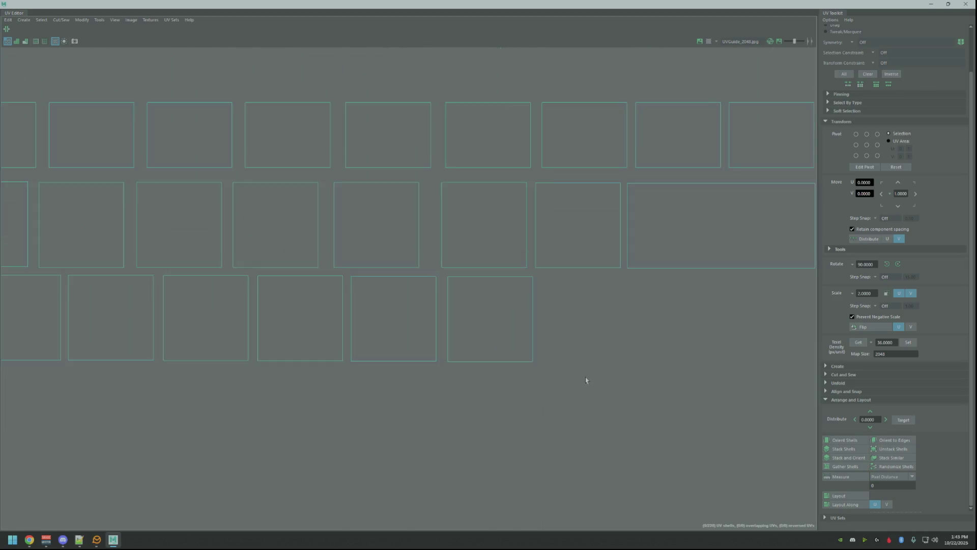
Move another small loose shell up next to its neighbour in the key rows
left_click(694, 376)
left_click_drag(695, 371, 414, 323)
scroll(402, 321, "up", 6)
middle_click_drag(398, 317, 526, 371, "alt")
left_click_drag(532, 343, 431, 281)
left_click(498, 280)
scroll(657, 313, "down", 10)
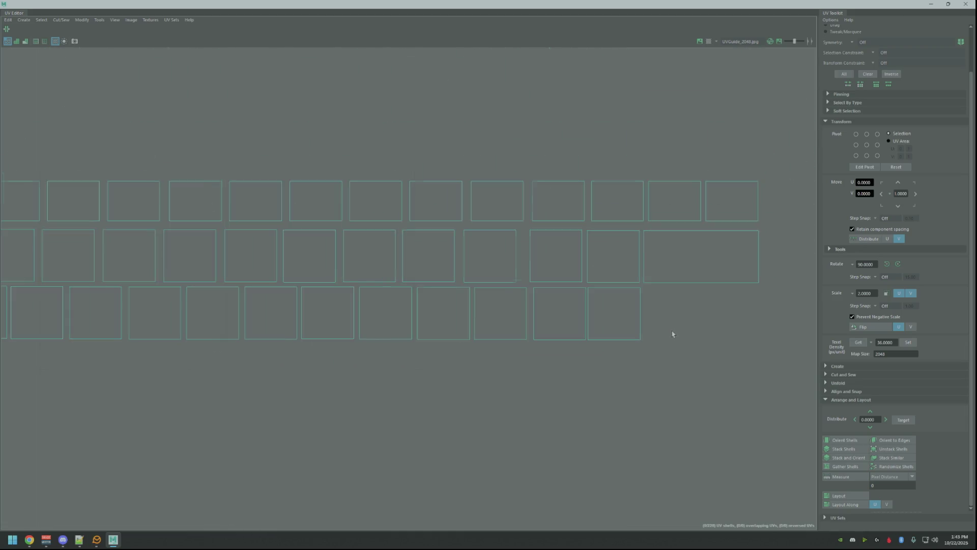
Bring the lone L-shaped shell up beside the bottom row
middle_click_drag(642, 374, 534, 340, "alt")
left_click(722, 350)
left_click_drag(722, 352, 406, 296)
scroll(405, 297, "up", 5)
scroll(402, 288, "down", 2)
middle_click_drag(401, 288, 462, 353, "alt")
mouse_move(463, 354)
left_mouse_down()
mouse_move(466, 317)
mouse_move(458, 330)
mouse_move(413, 332)
left_mouse_up()
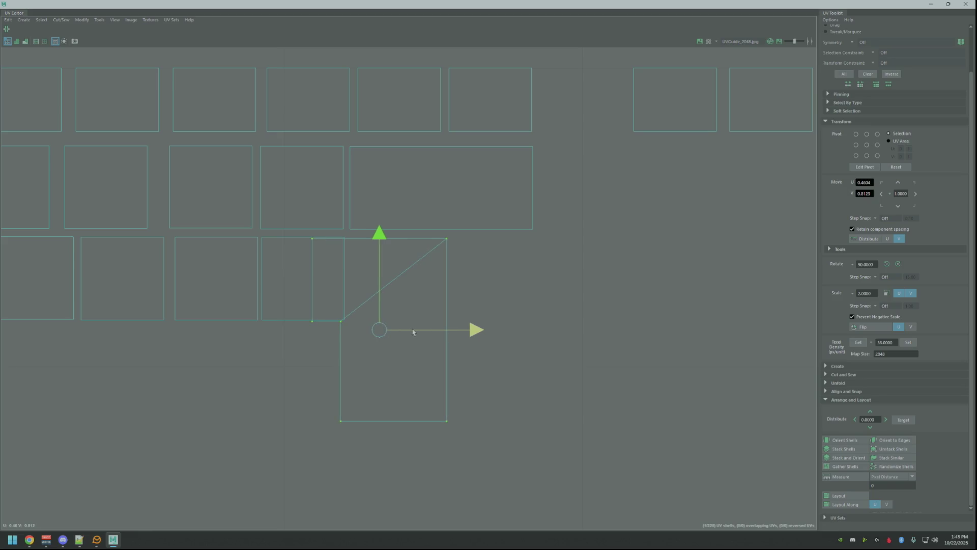
Slide the L-shaped shell right to the end of the key rows
left_click_drag(379, 240, 379, 239)
left_click_drag(438, 328, 524, 331)
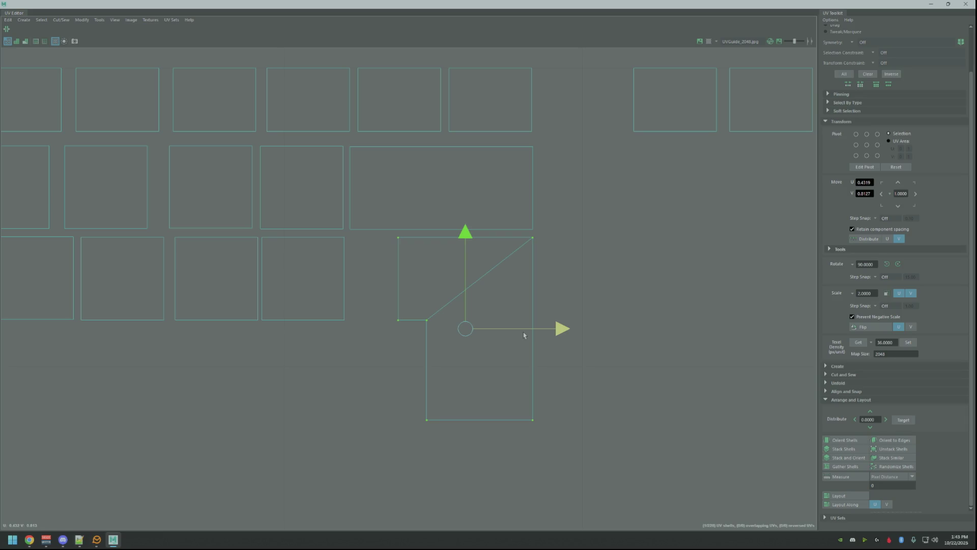
left_click(603, 311)
Restore the UV Editor window and move it aside to reveal the keyboard
scroll(644, 280, "down", 10)
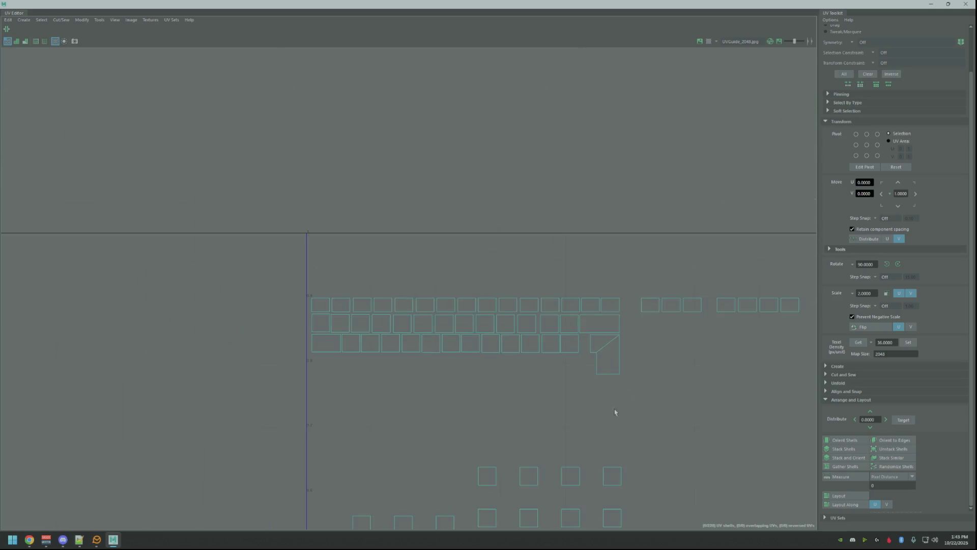
left_click(948, 5)
left_click_drag(551, 32, 976, 102)
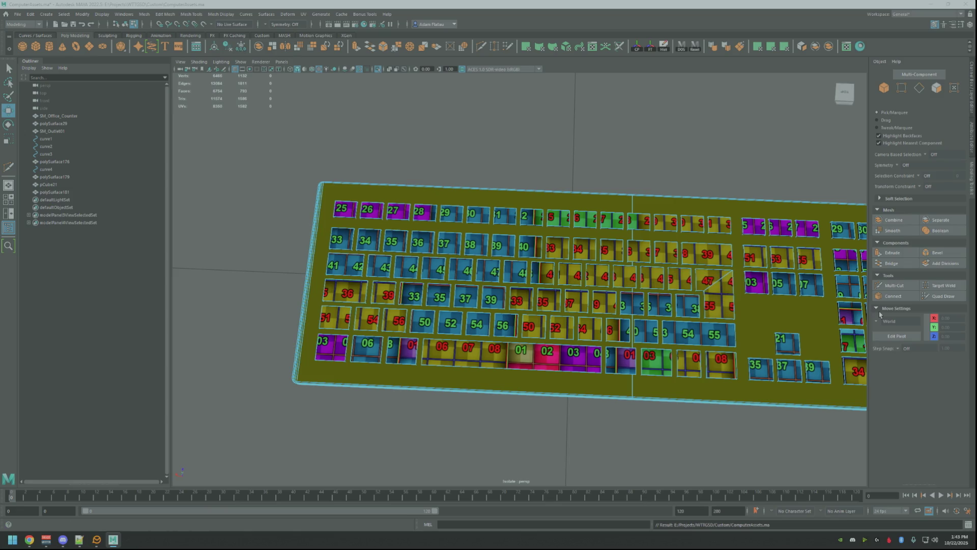
Select a key face on the keyboard and switch to UV component selection
left_click(345, 289)
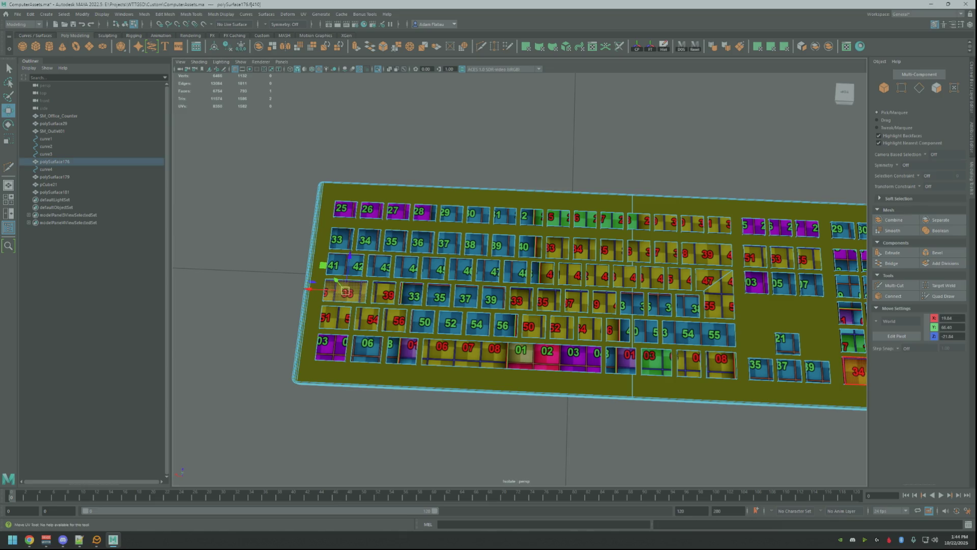
left_click(954, 88)
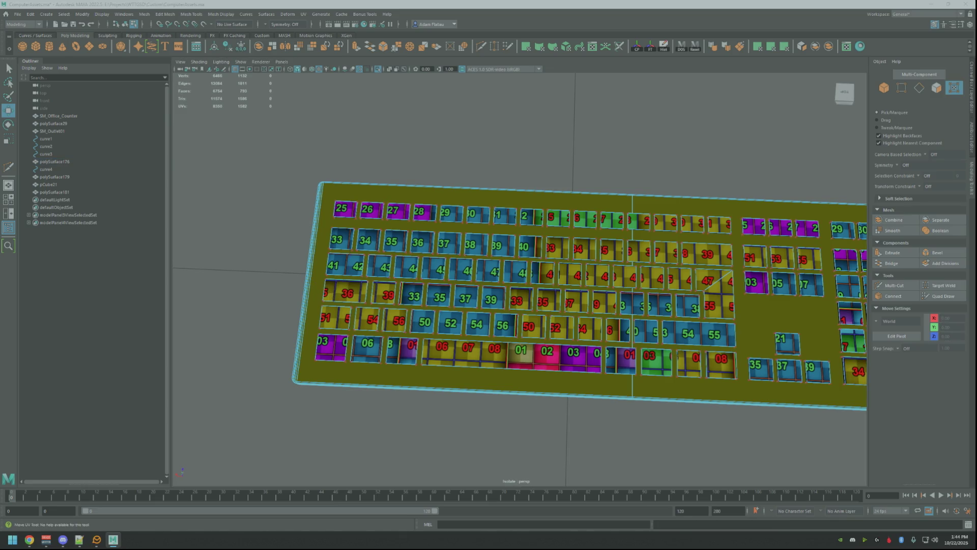